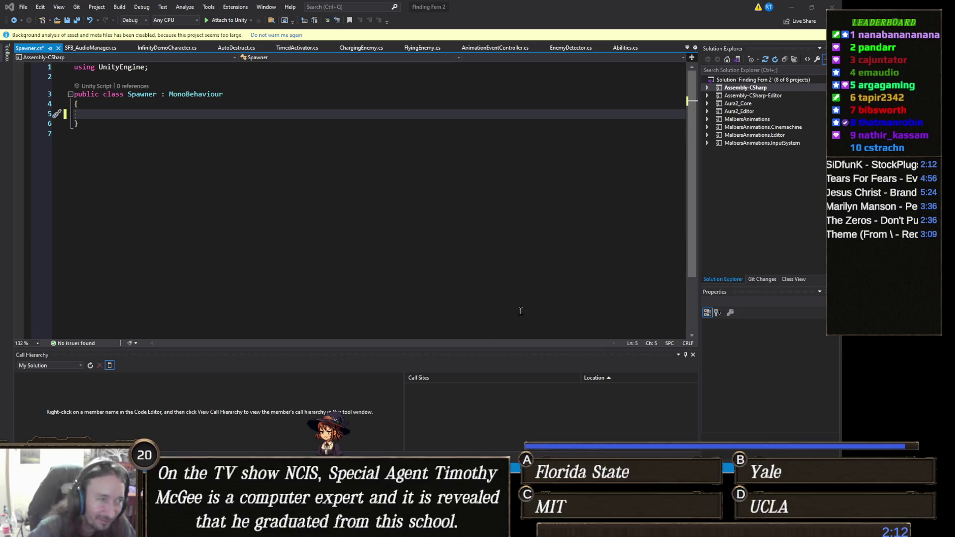
- Declare a public GameObject field named ActivationPrefab in the Spawner class
left_click(108, 114)
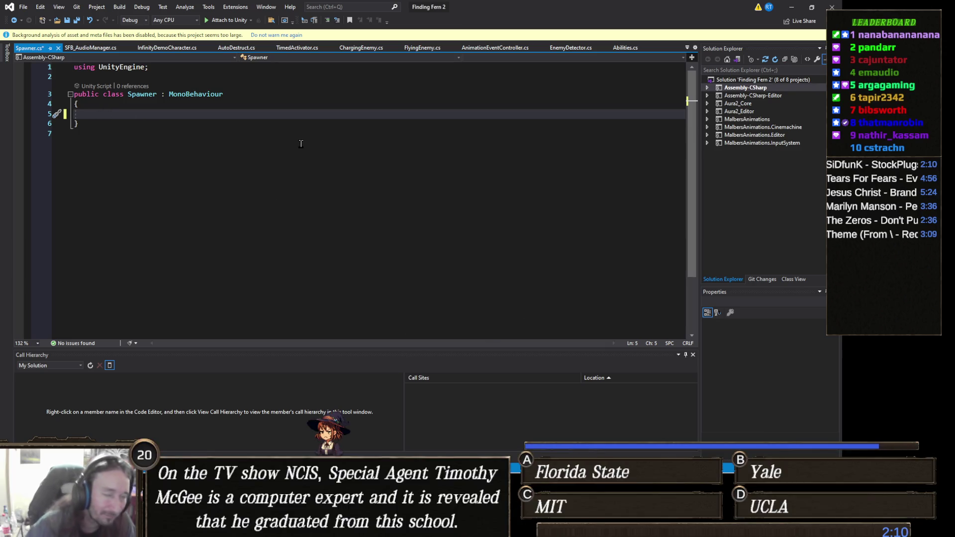
type("pub")
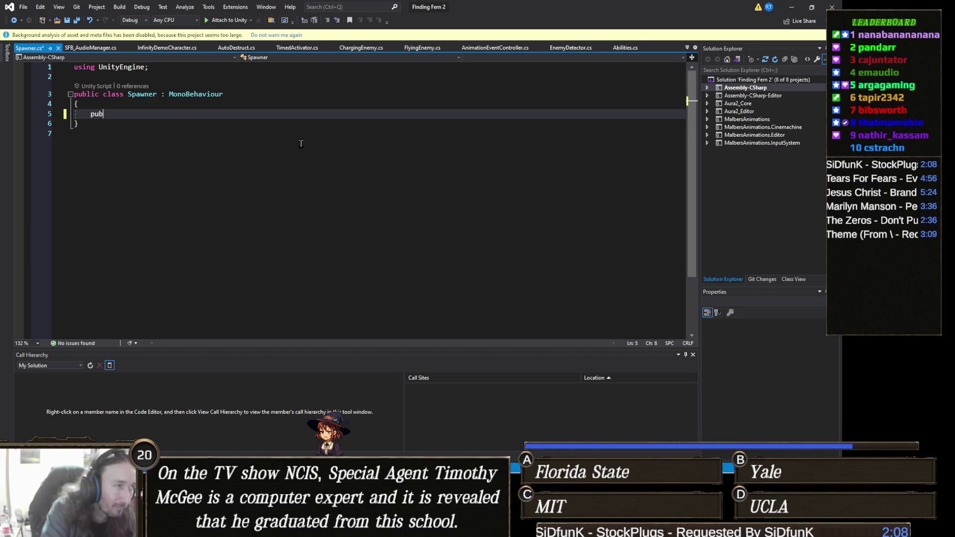
type("lic ")
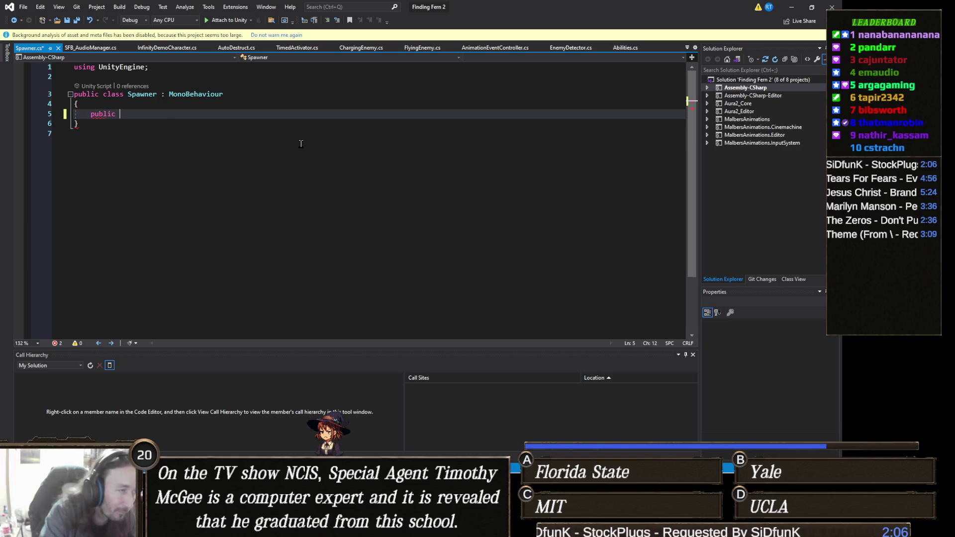
type("Game")
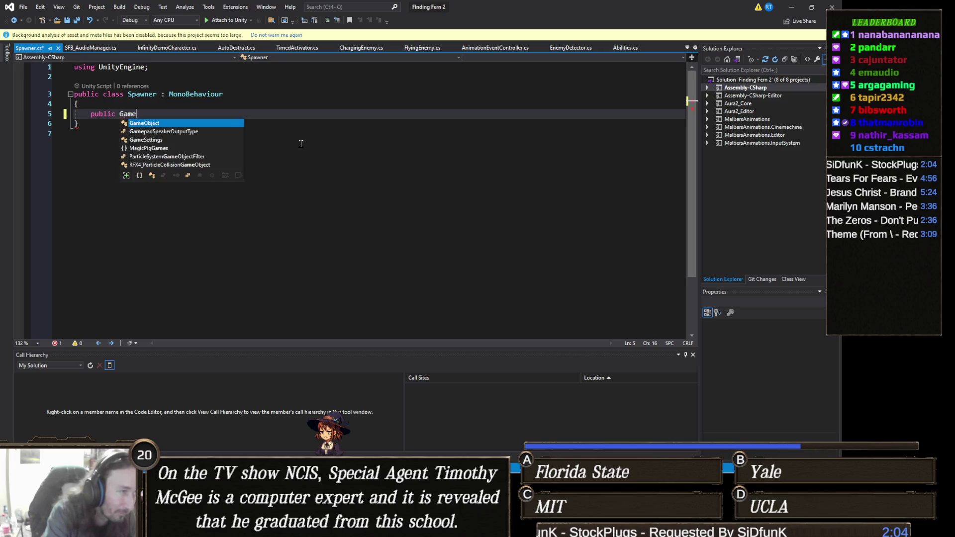
type("Object")
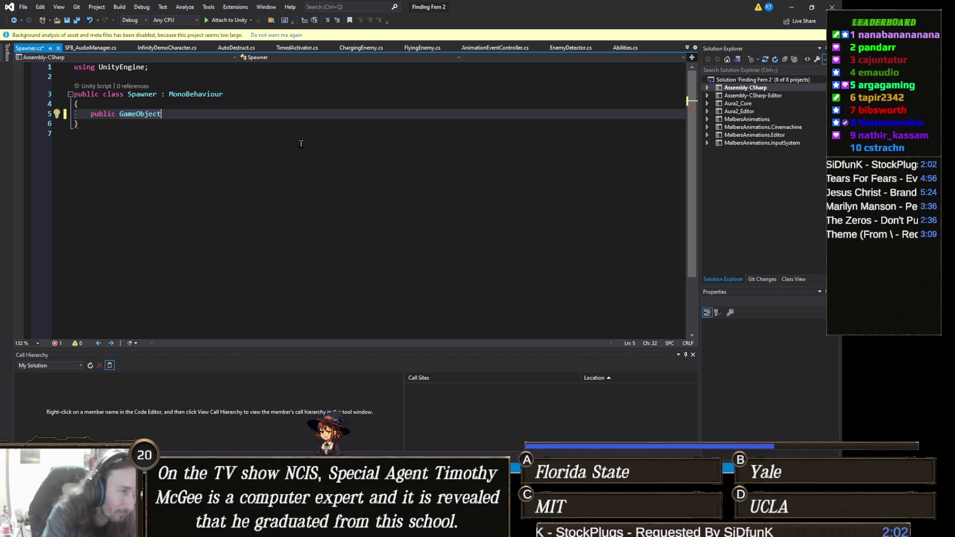
type(" explosionPrefa")
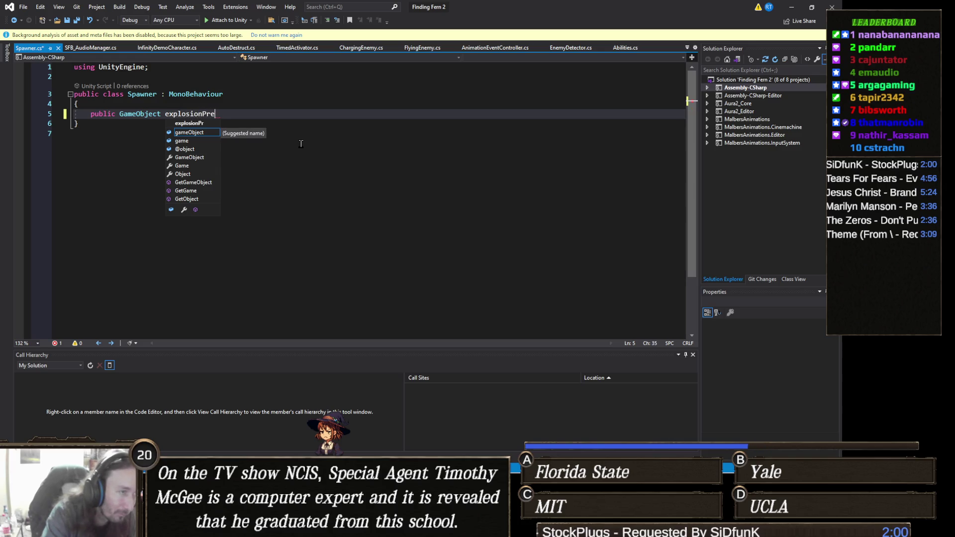
key("BackSpace")
key("BackSpace")
key("BackSpace")
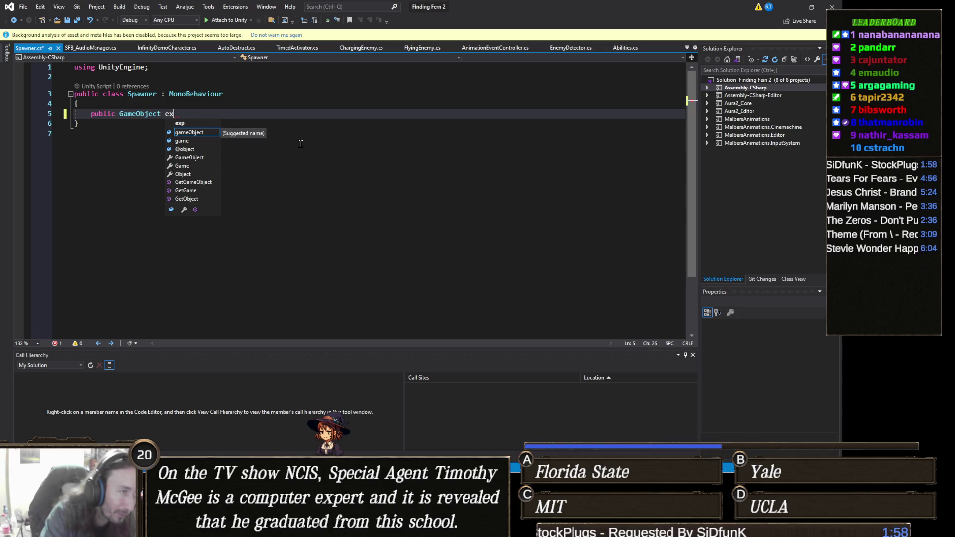
key("BackSpace")
type("Act")
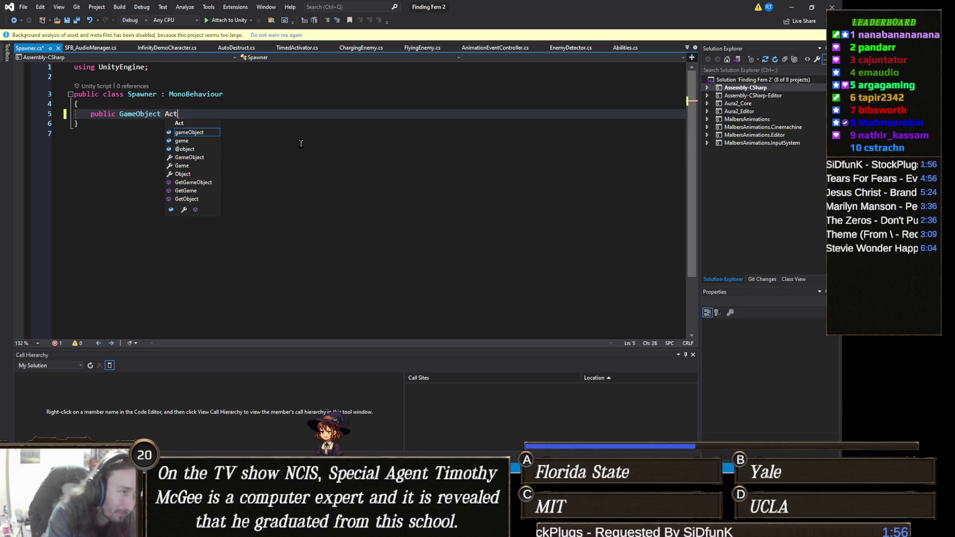
type("ivationPrefab;")
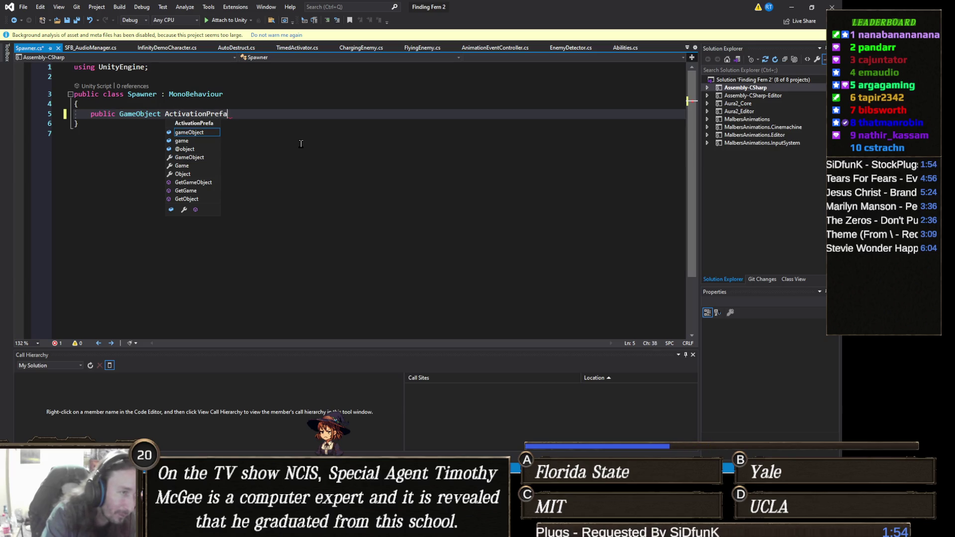
- Add public fields Transform[] spawnPoints and GameObject[] spawnables below ActivationPrefab
key("Return")
type("public ")
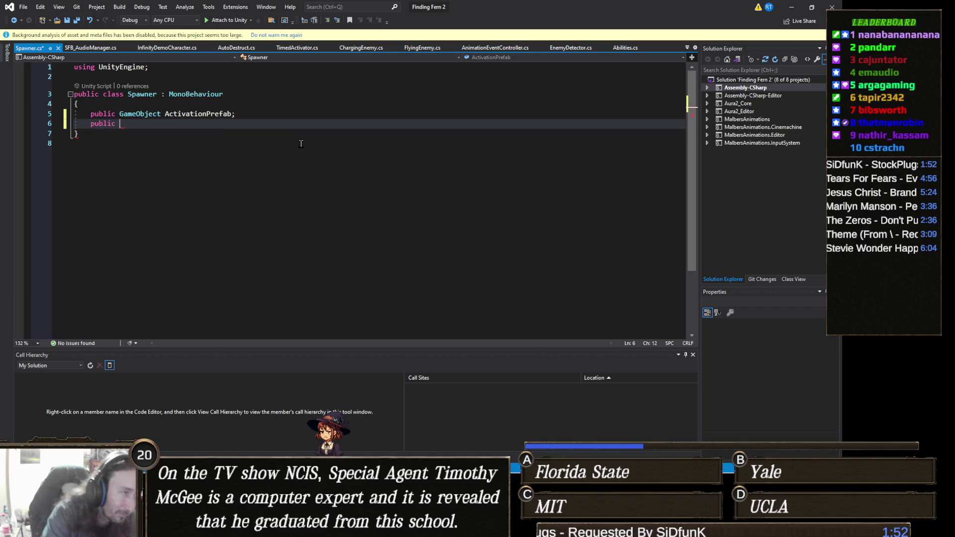
type("Tran")
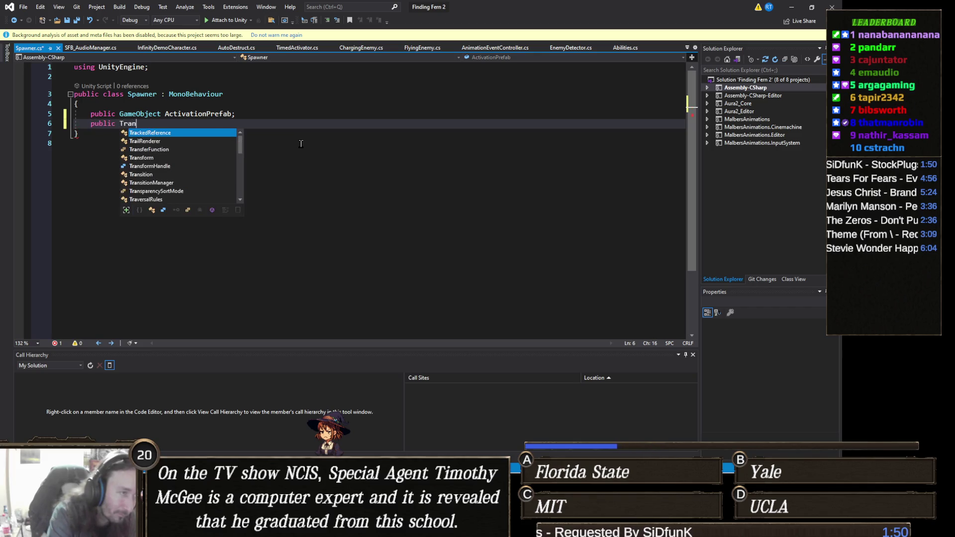
type("sform[] ")
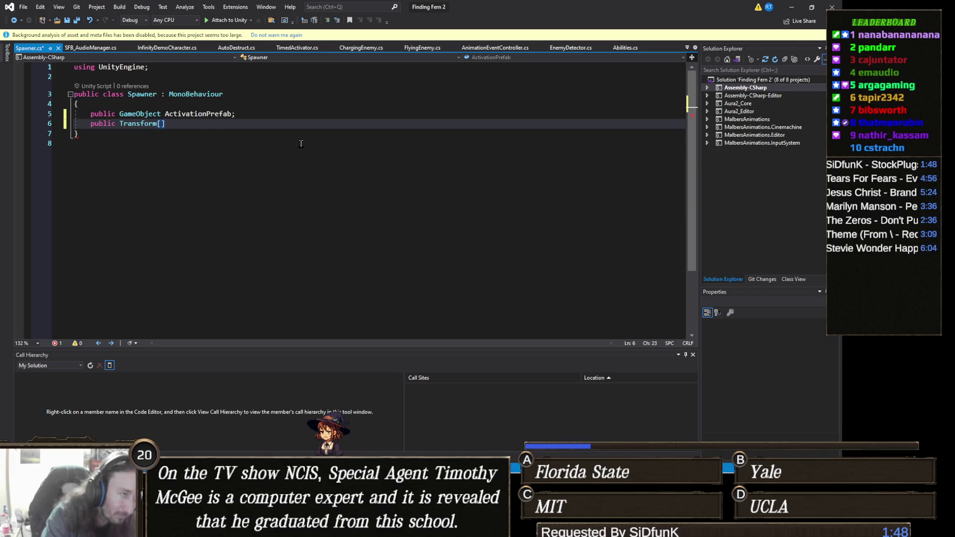
type("spawnP")
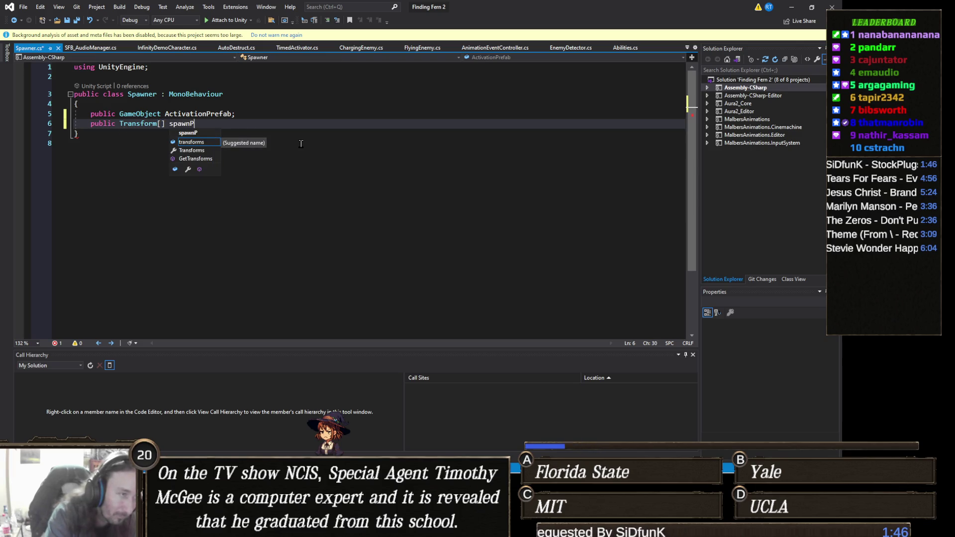
type("oints;")
key("Return")
type("pub")
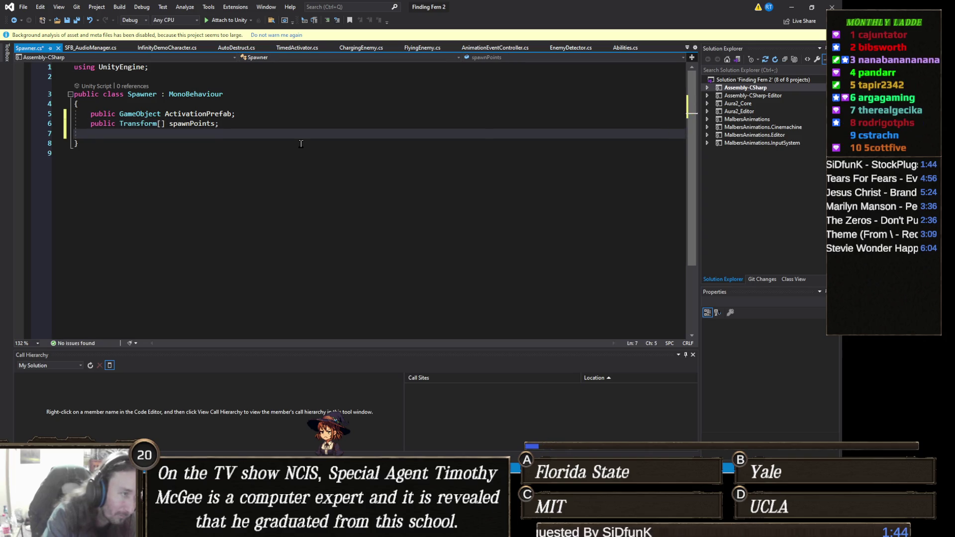
type("lic ")
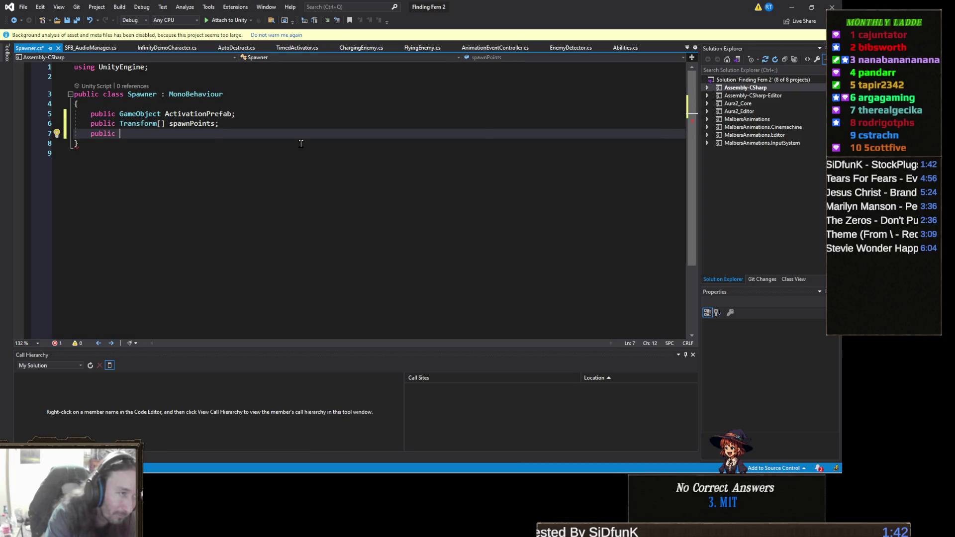
type("GameObject")
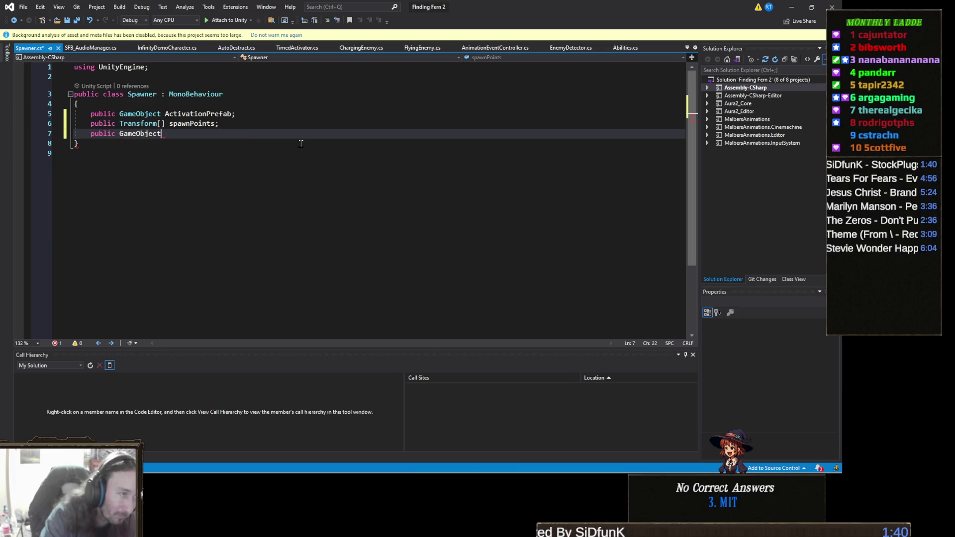
type(" spaw")
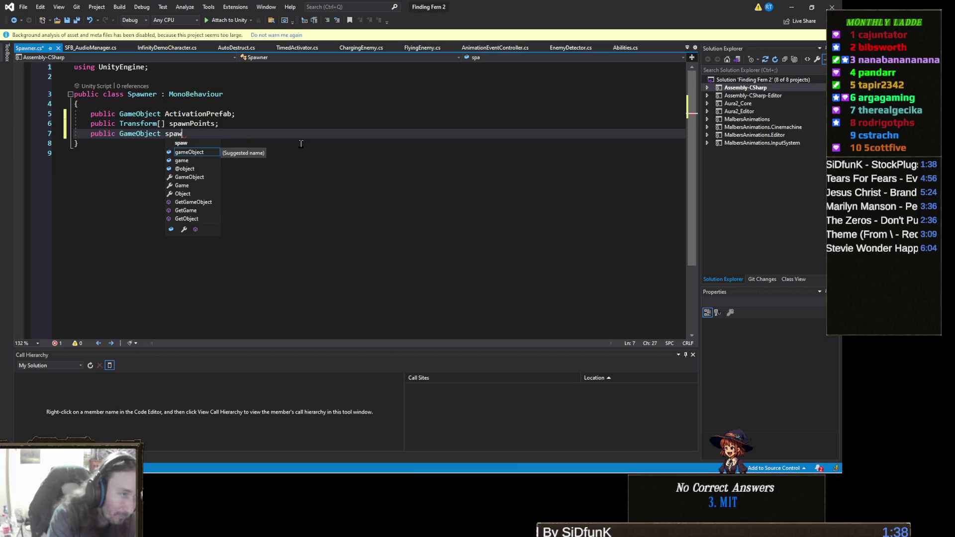
key("BackSpace")
key("BackSpace")
key("BackSpace")
key("BackSpace")
key("BackSpace")
type("[]")
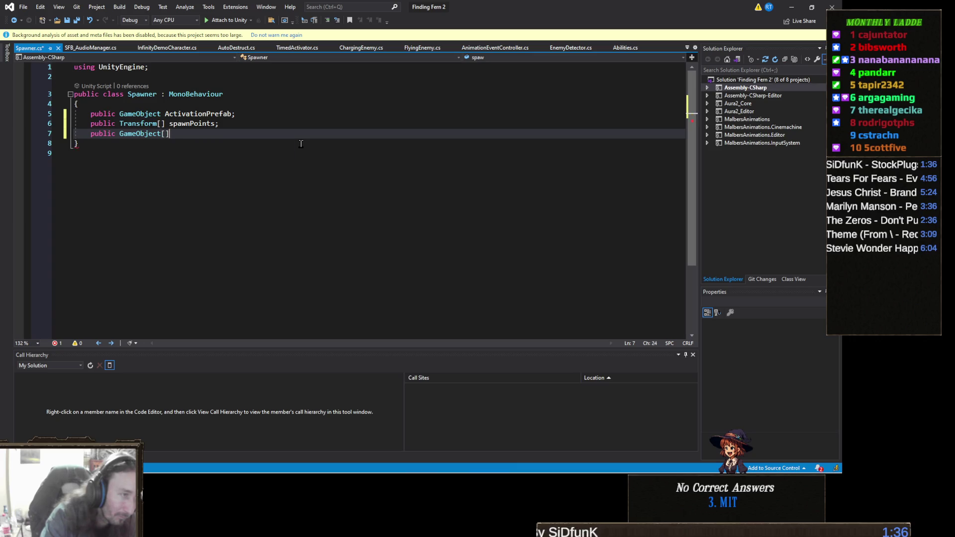
type(" spawnables;")
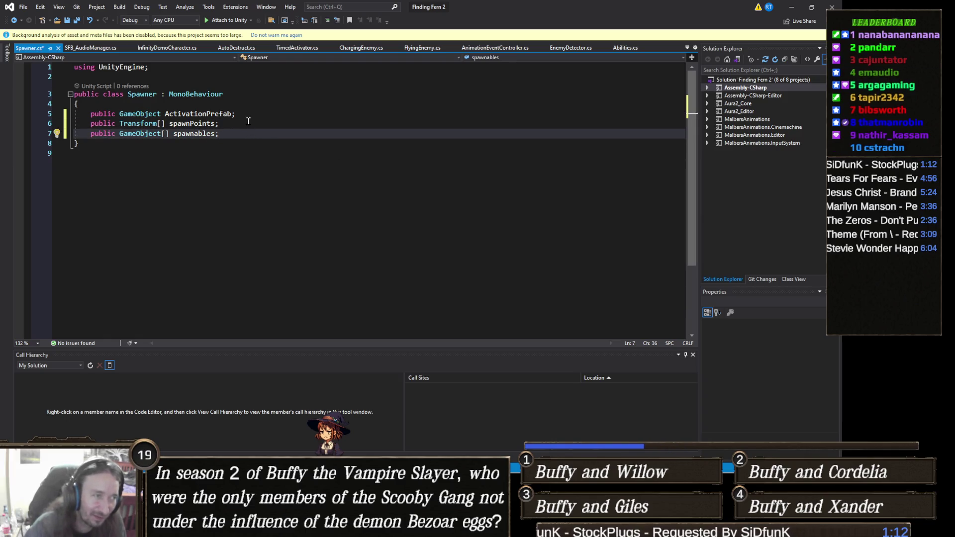
key("Up")
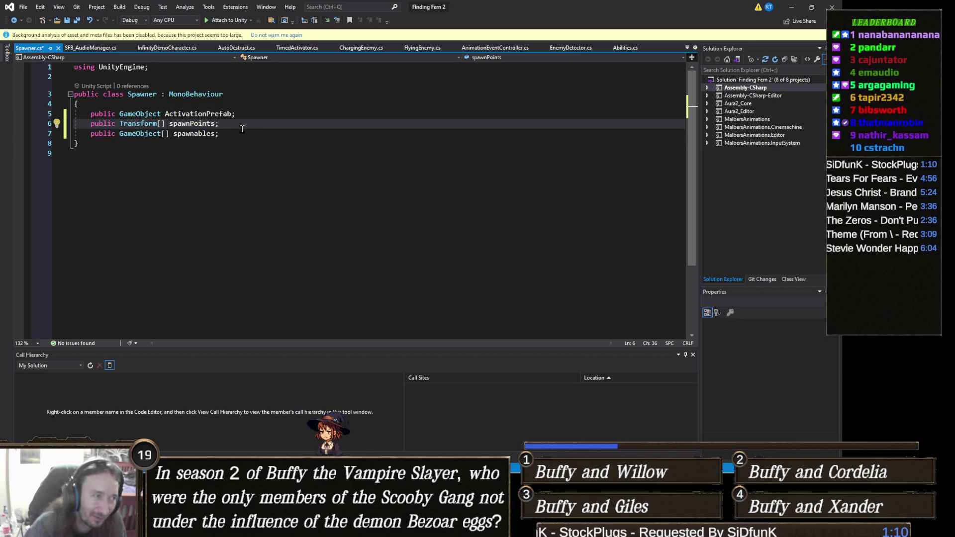
left_click(243, 133)
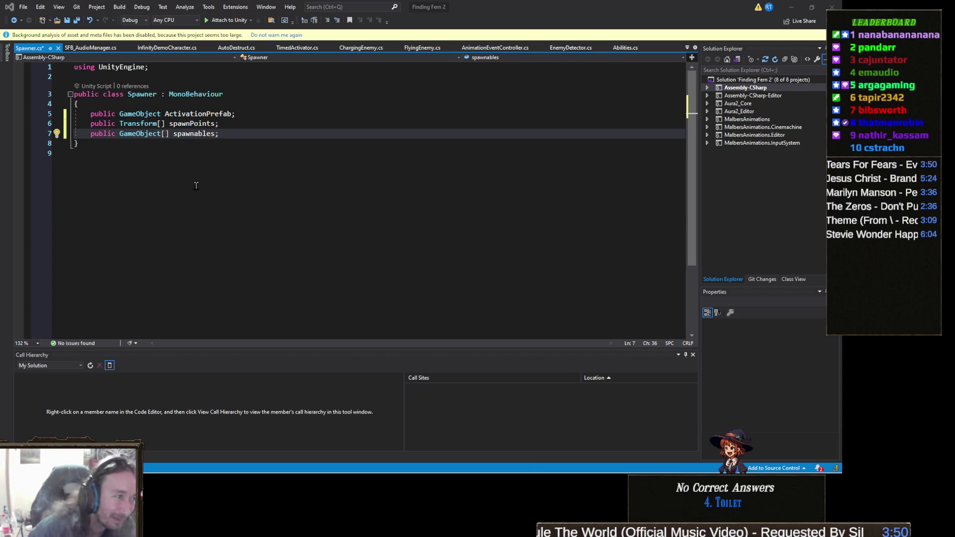
left_click(249, 126)
- Generate an empty OnTriggerEnter(Collider other) stub on a new line below the spawnables field
left_click(247, 134)
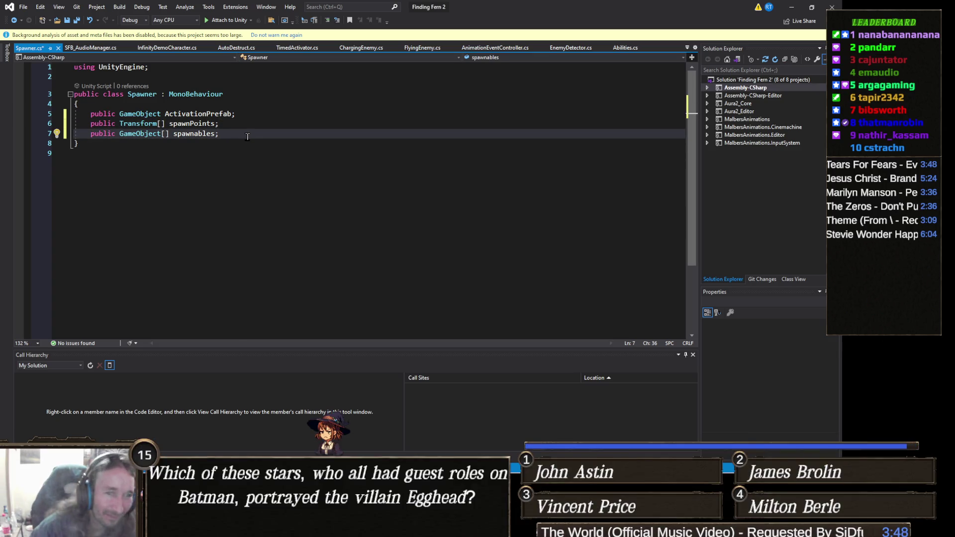
key("Return")
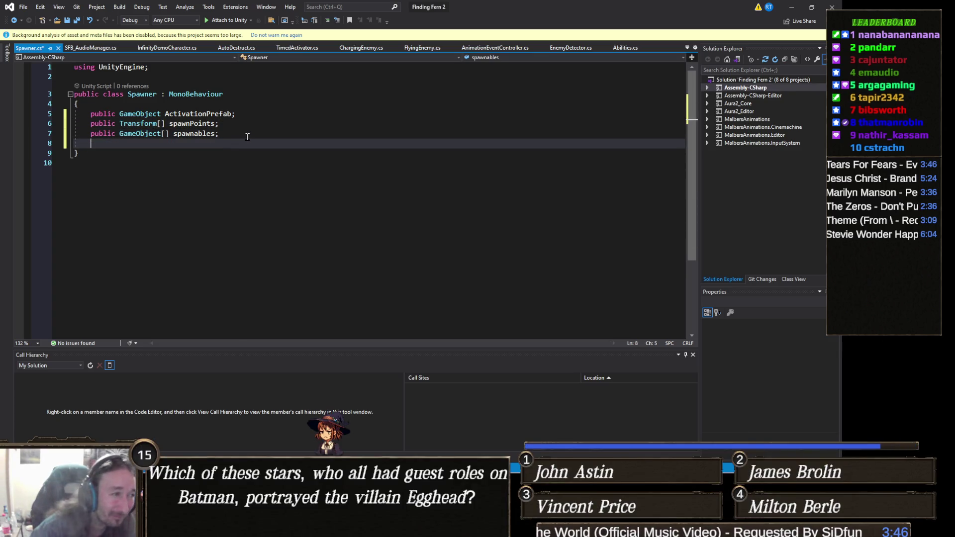
type("v")
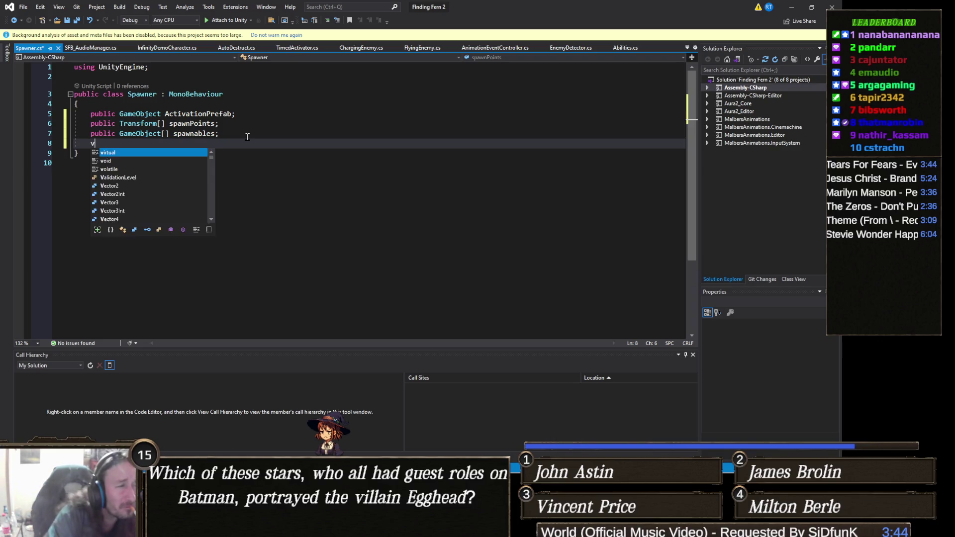
type("oid OnTrigge")
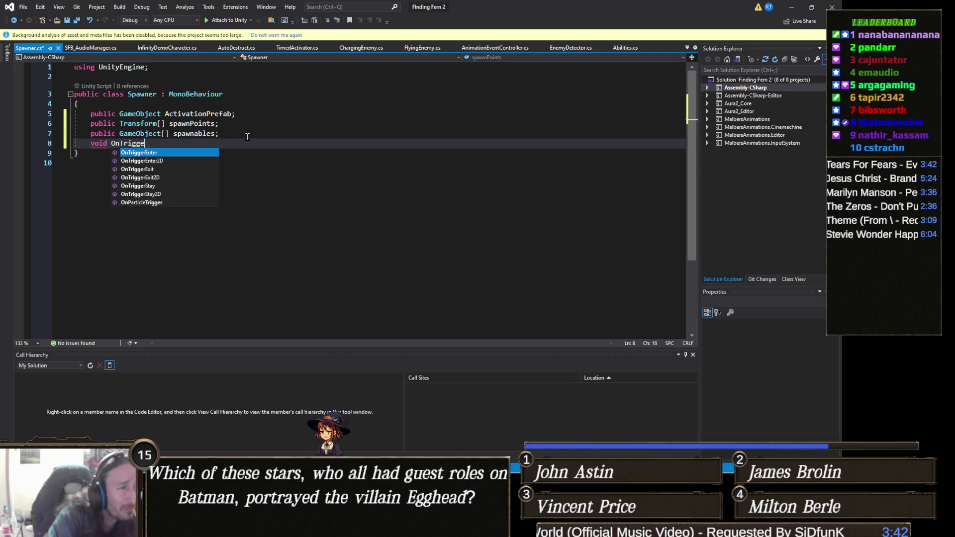
type("rEnt")
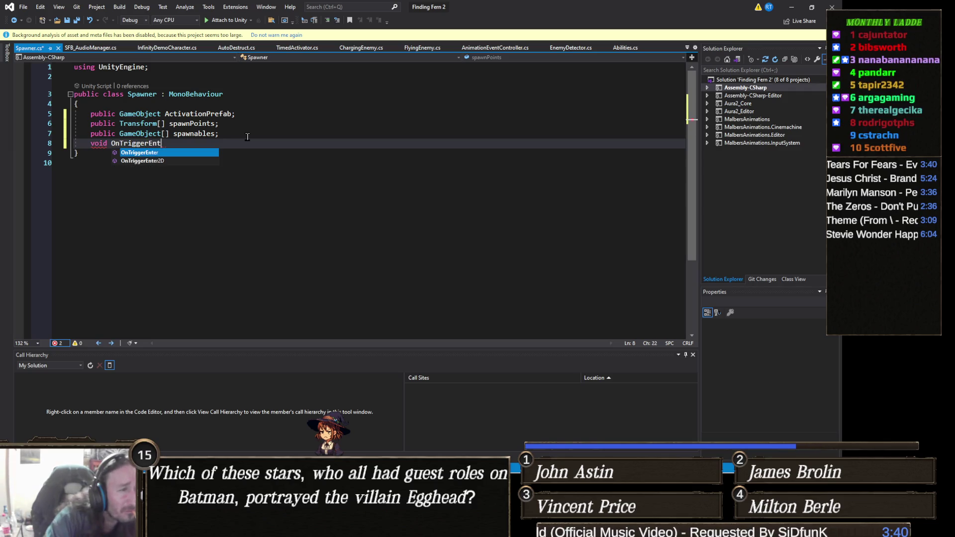
key("Tab")
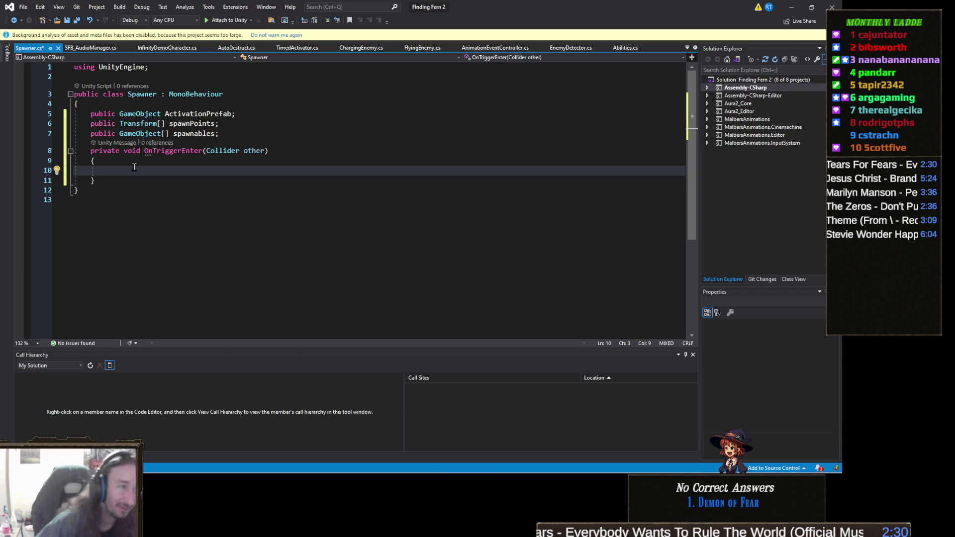
- Add an if testing other.gameObject.GetComponent<StarterAssets.ThirdPersonController>() with an empty block
type("if")
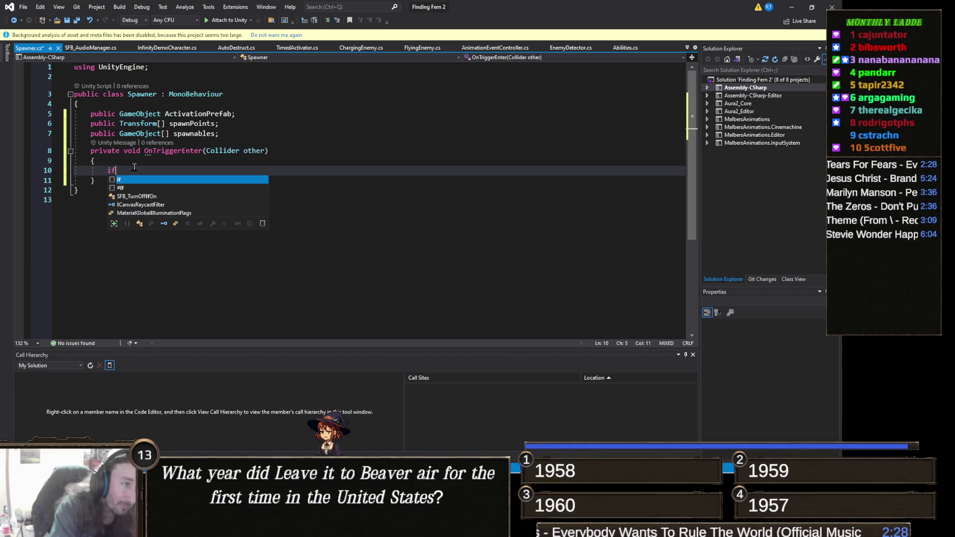
type(" (other.ga")
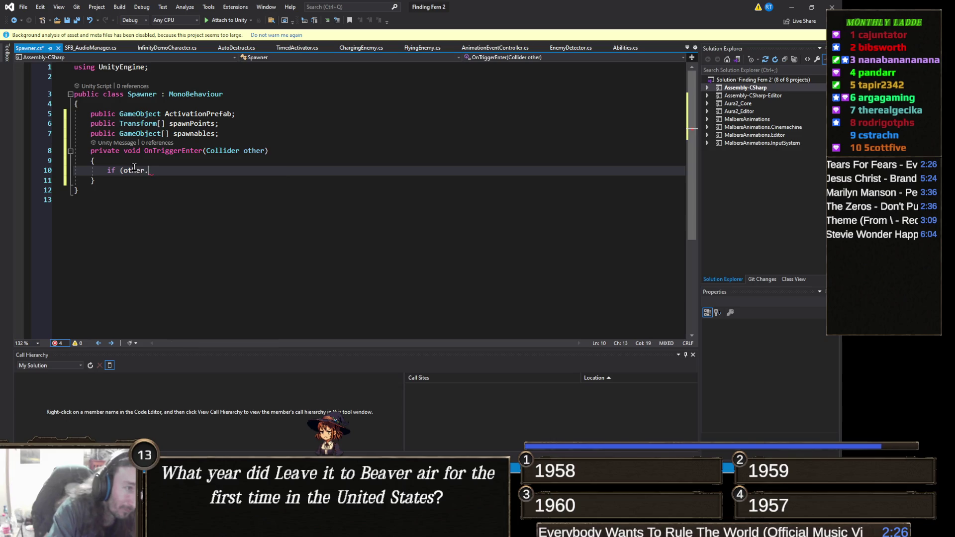
key("Tab")
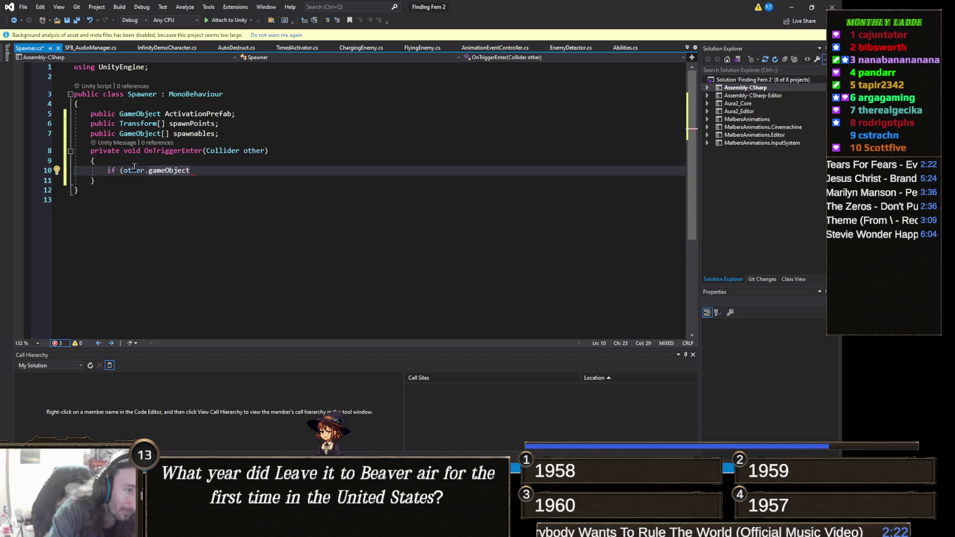
type(".getco")
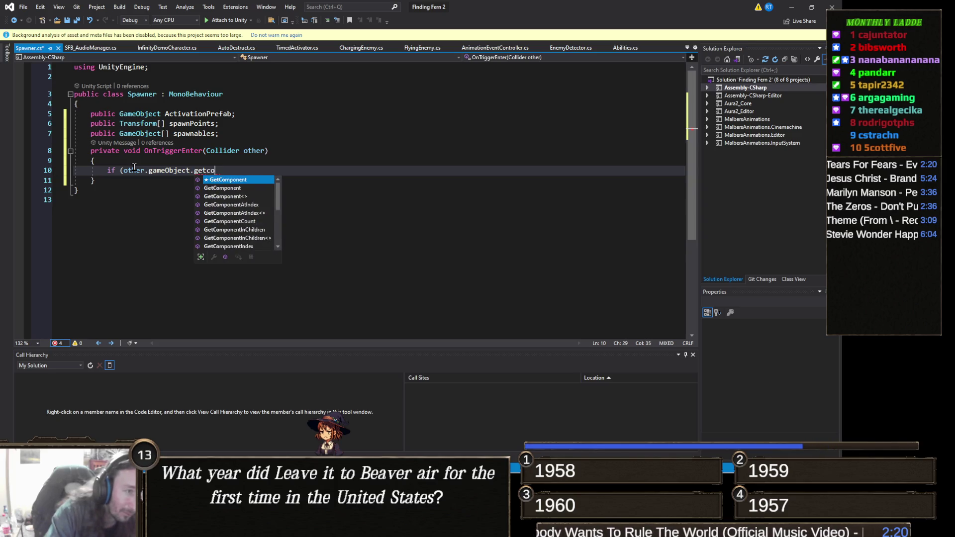
key("Tab")
type("<Play")
key("BackSpace")
key("BackSpace")
key("BackSpace")
type("StarterAssets.Thi")
key("Tab")
type(">())")
key("Return")
type("{")
key("Return")
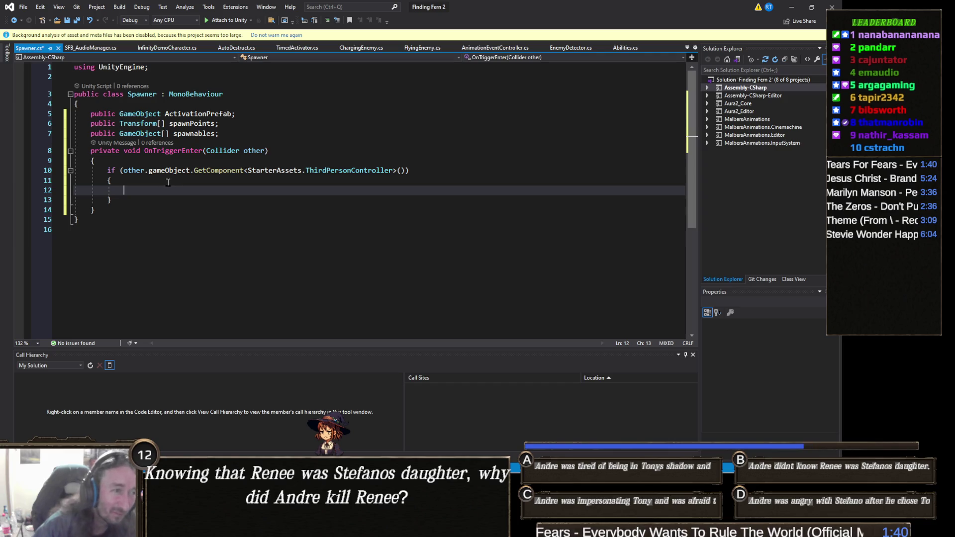
- Write an empty void Activate() method right after OnTriggerEnter's closing brace
left_click(129, 208)
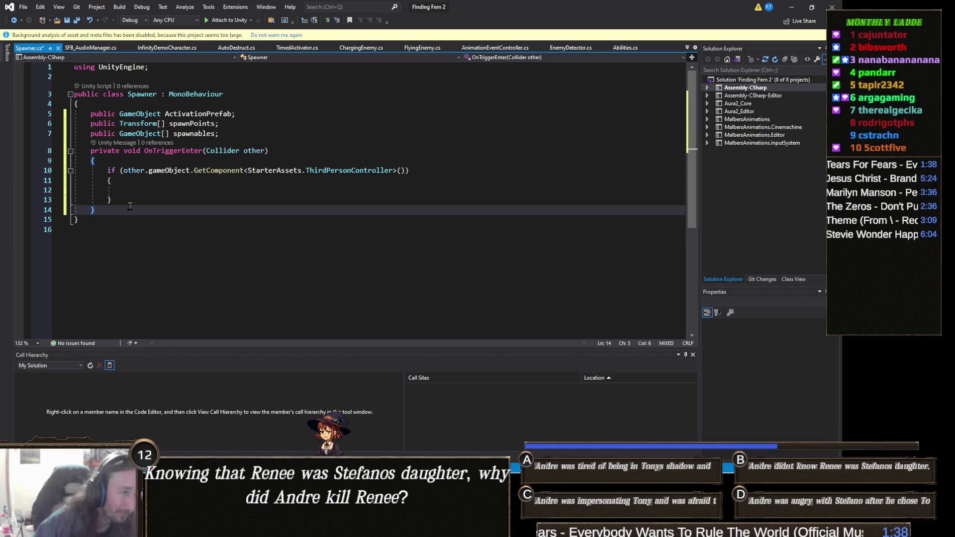
key("Return")
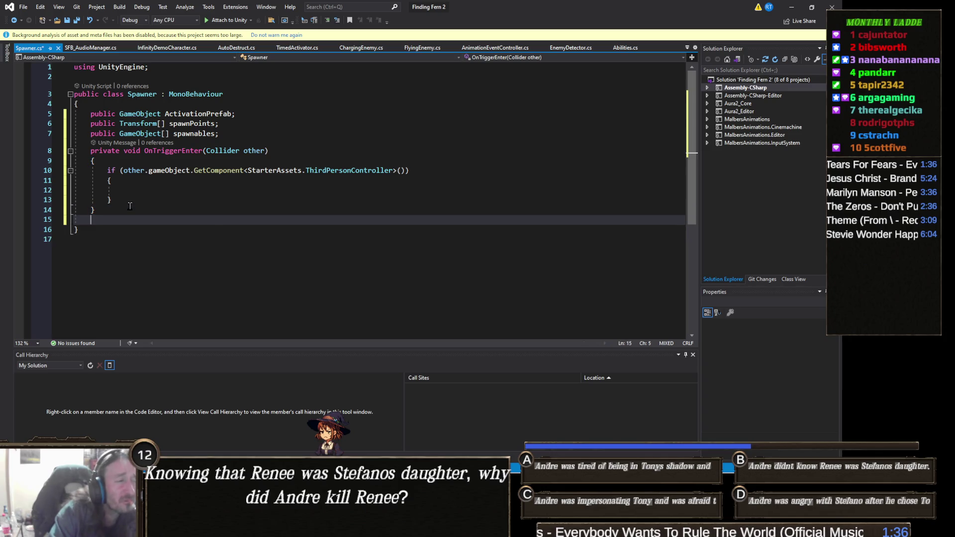
type("void Activate()")
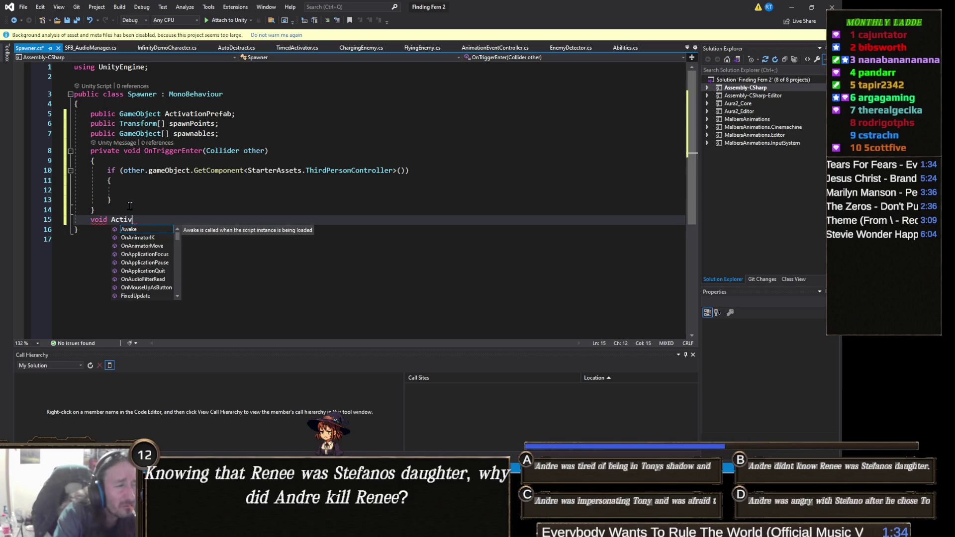
key("Return")
type("{")
key("Return")
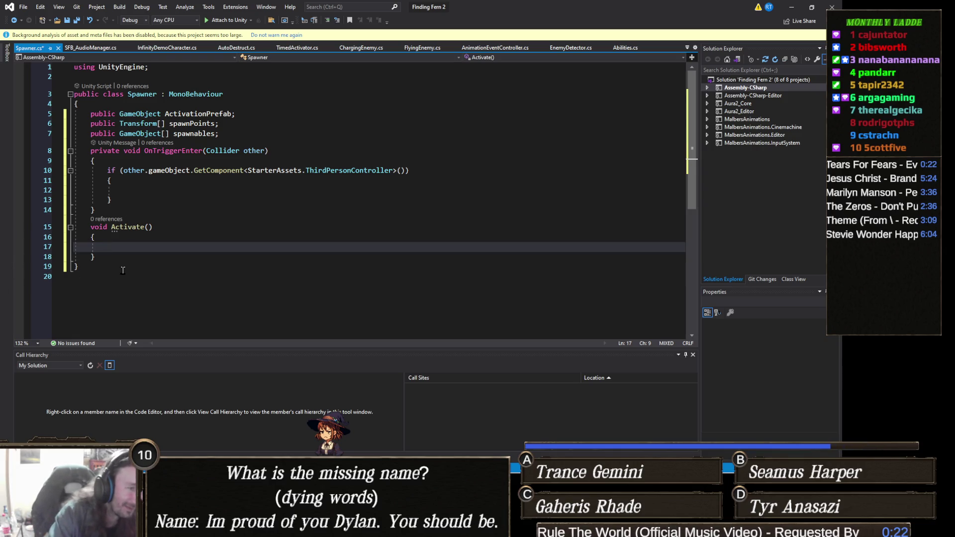
- Call Activate() inside the player check and start an if (ActivationPrefab) check in Activate
left_click(125, 185)
type("Ac")
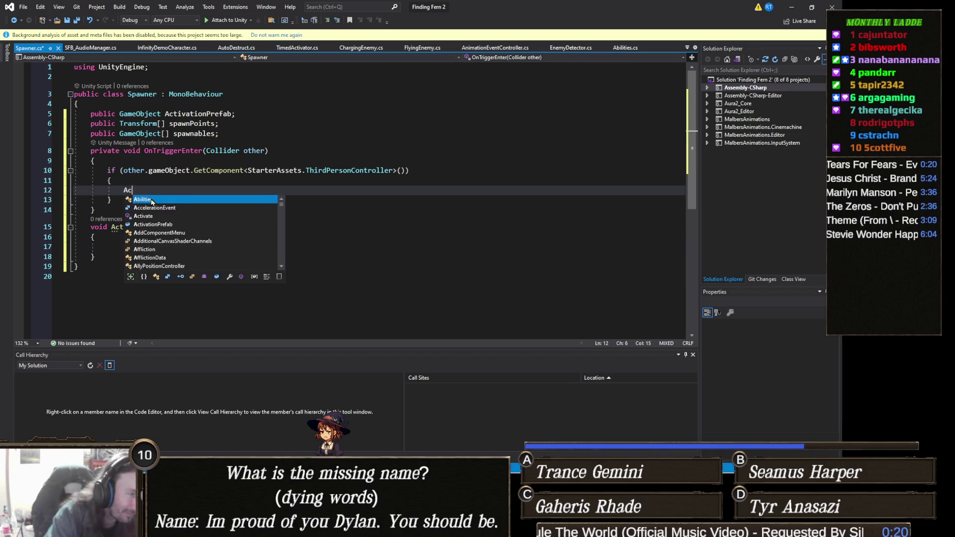
type("tivate();")
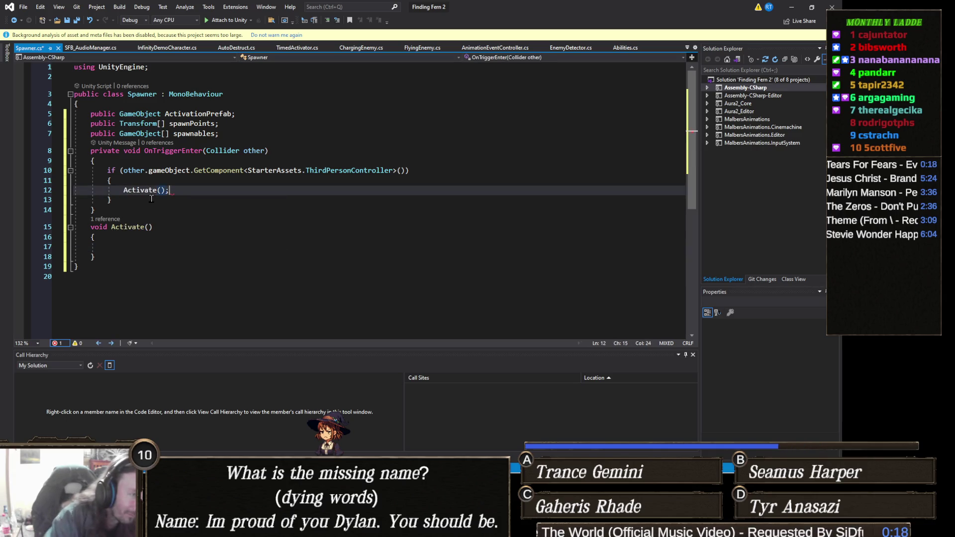
left_click(123, 249)
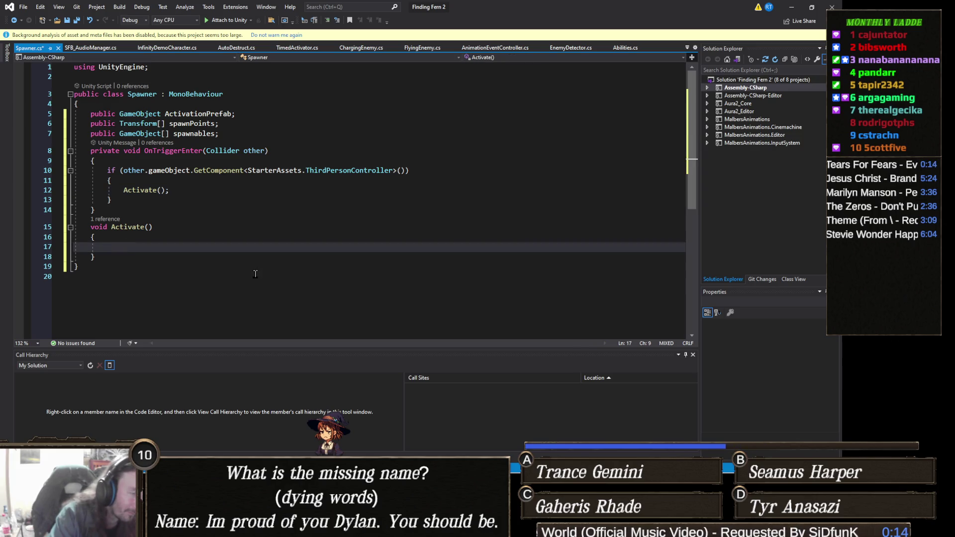
type("if")
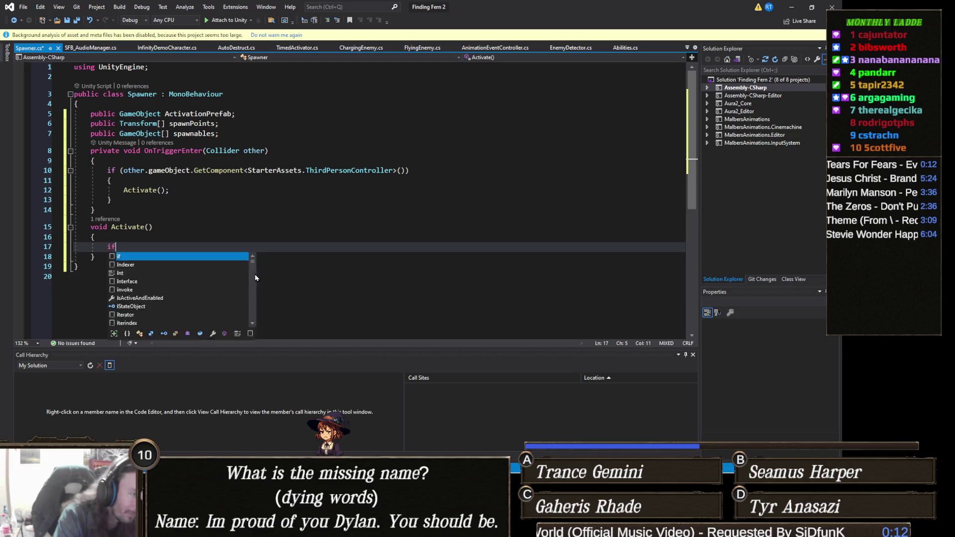
type(" (activat")
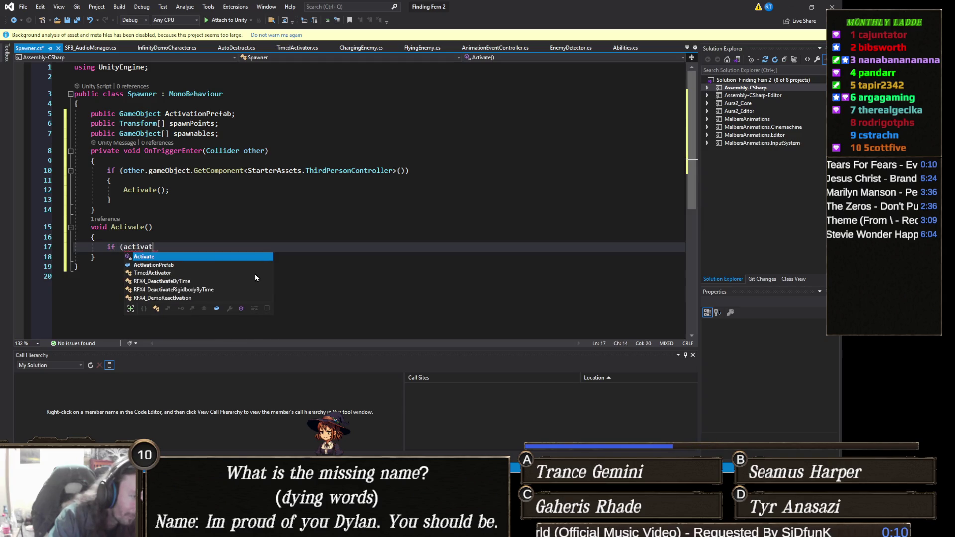
key("Down")
key("Tab")
type(")")
key("Return")
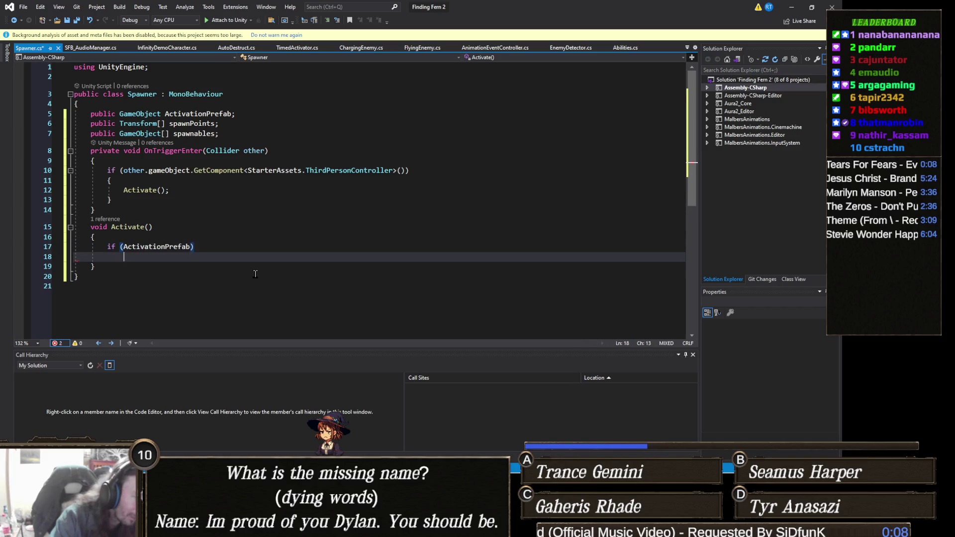
- Instantiate ActivationPrefab at transform.position with Quaternion.identity inside that check
type("Instant")
key("Tab")
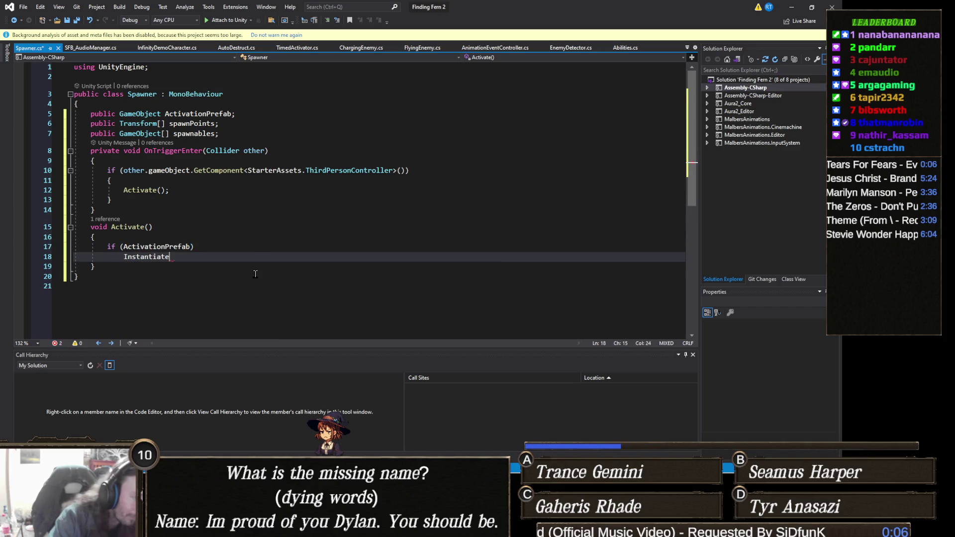
type("(Activa")
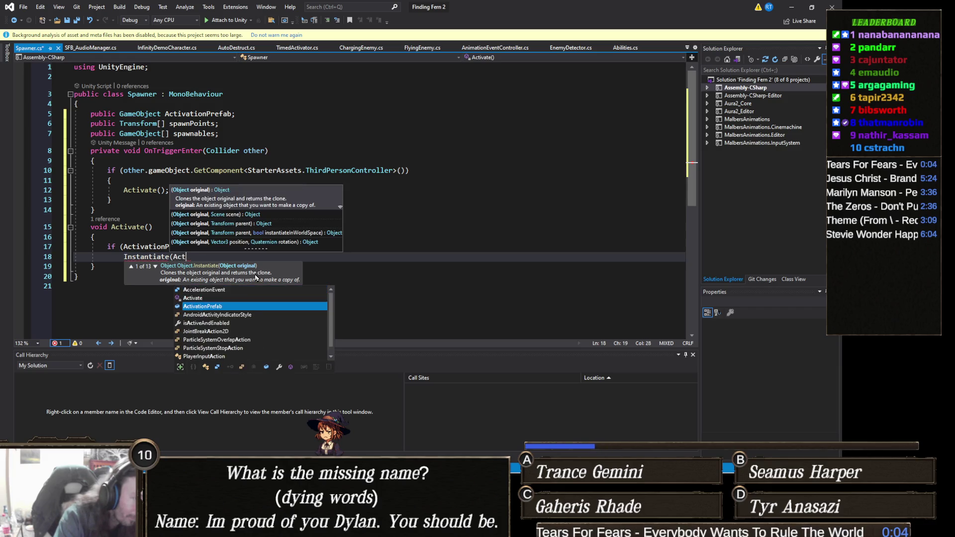
key("Tab")
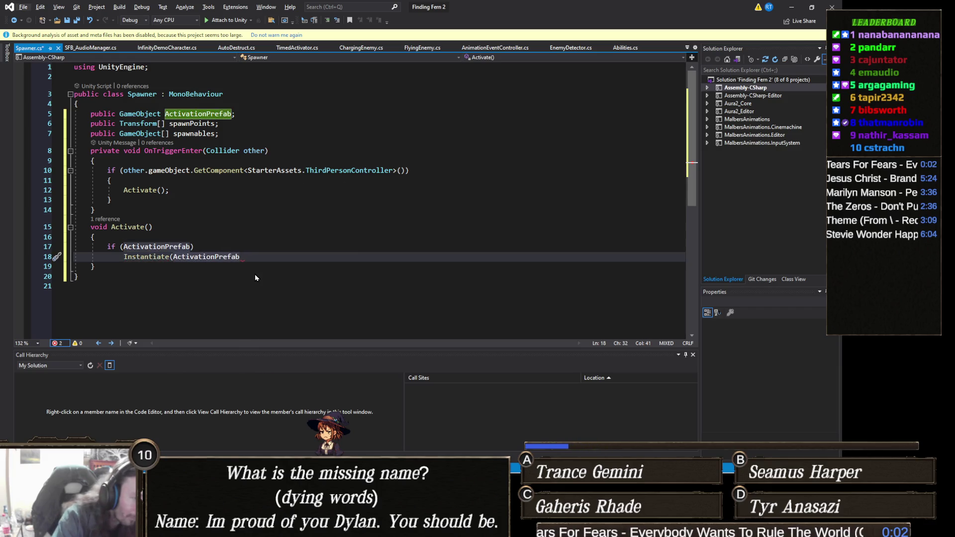
key("alt+t")
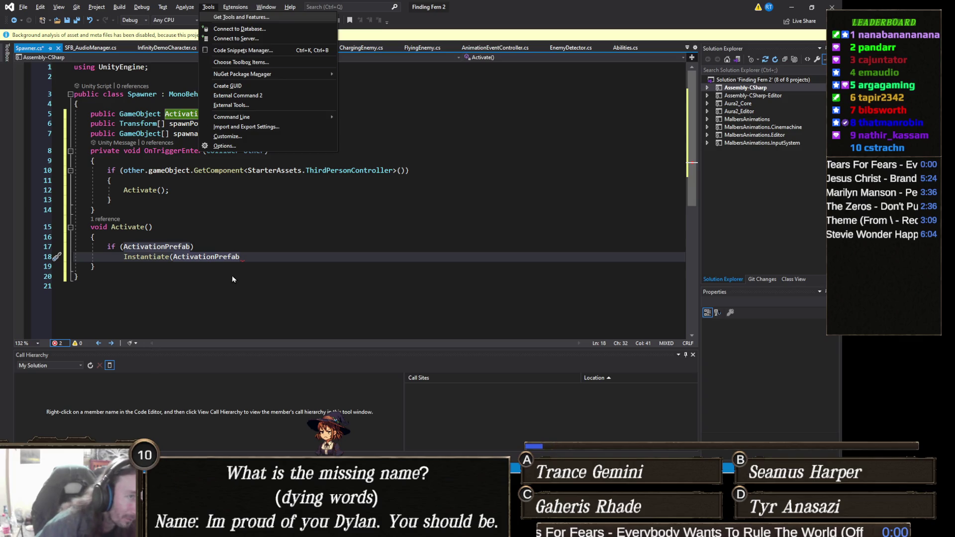
key("Escape")
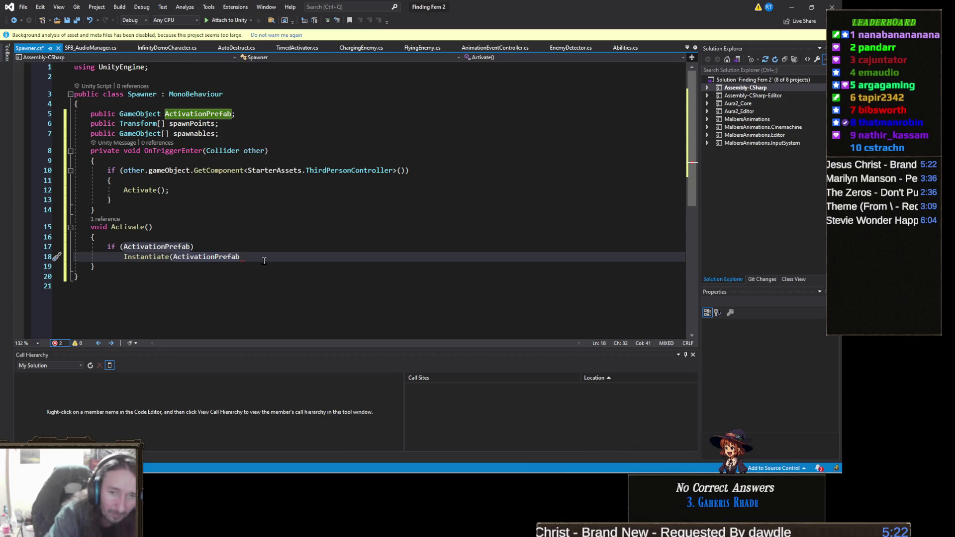
type(", tr")
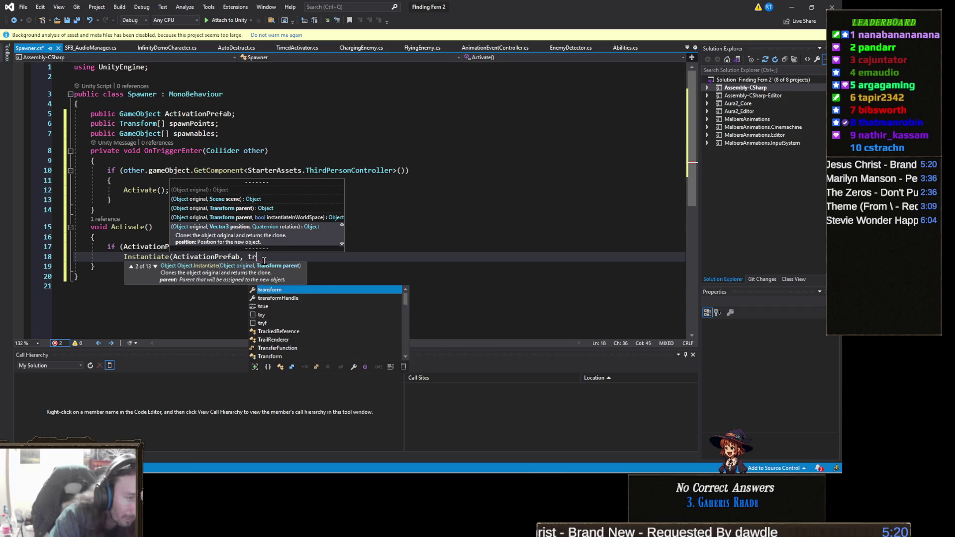
type("ansform.position")
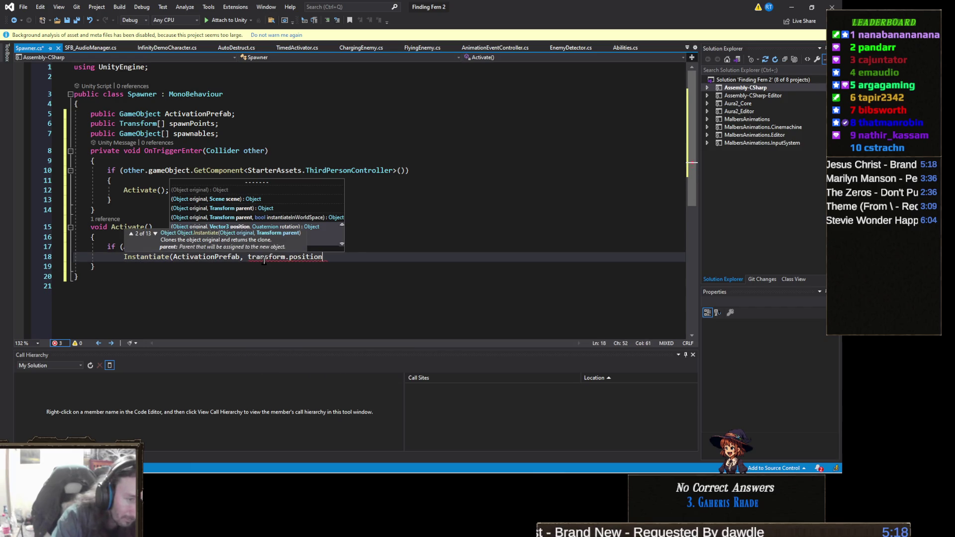
type(", qua")
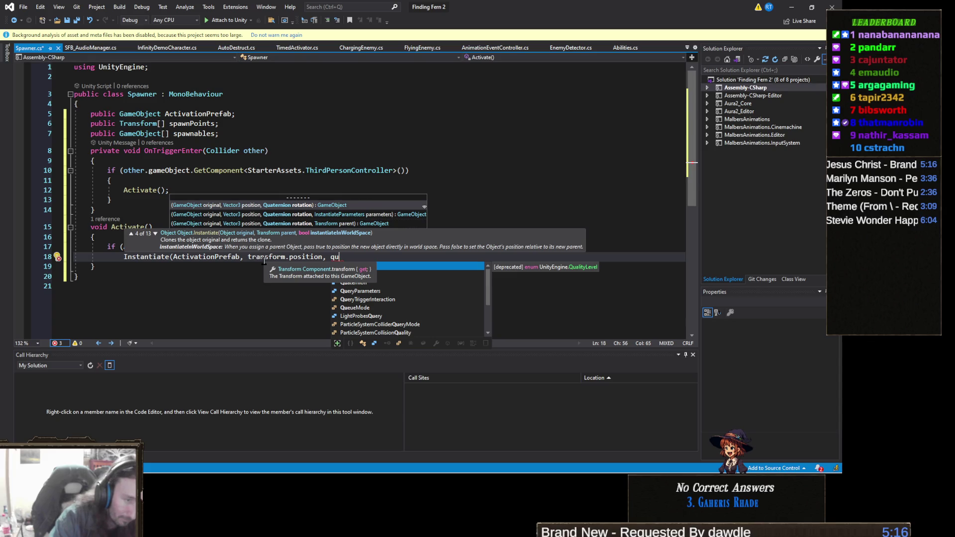
key("Tab")
type(".iden")
key("Tab")
type(");")
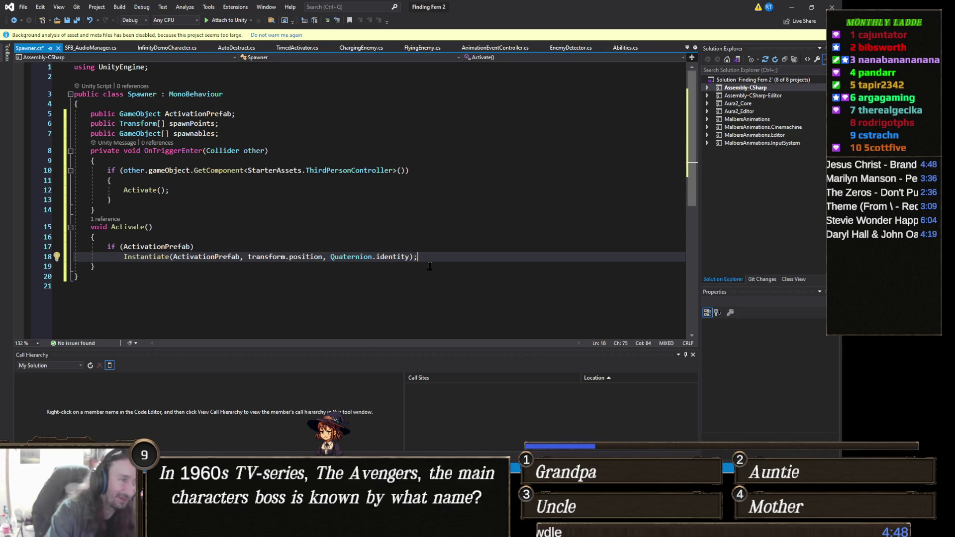
- Add a for loop in Activate iterating i up to spawnPoints.Length
key("Return")
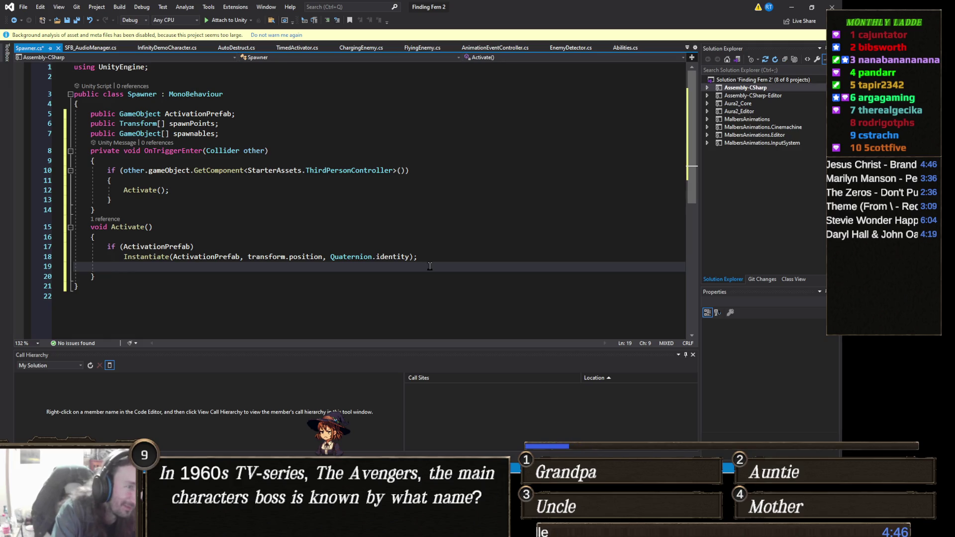
type("for (int i = 0")
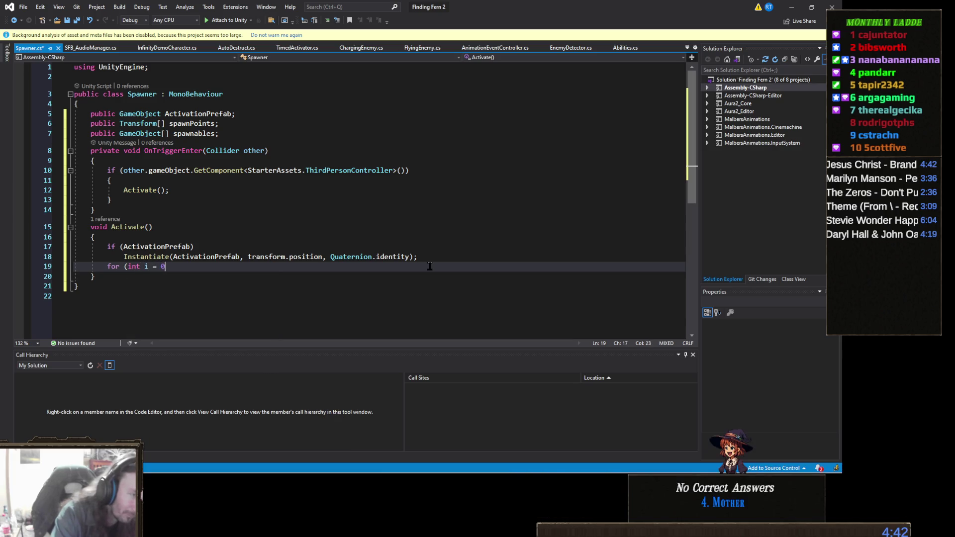
type("; i +")
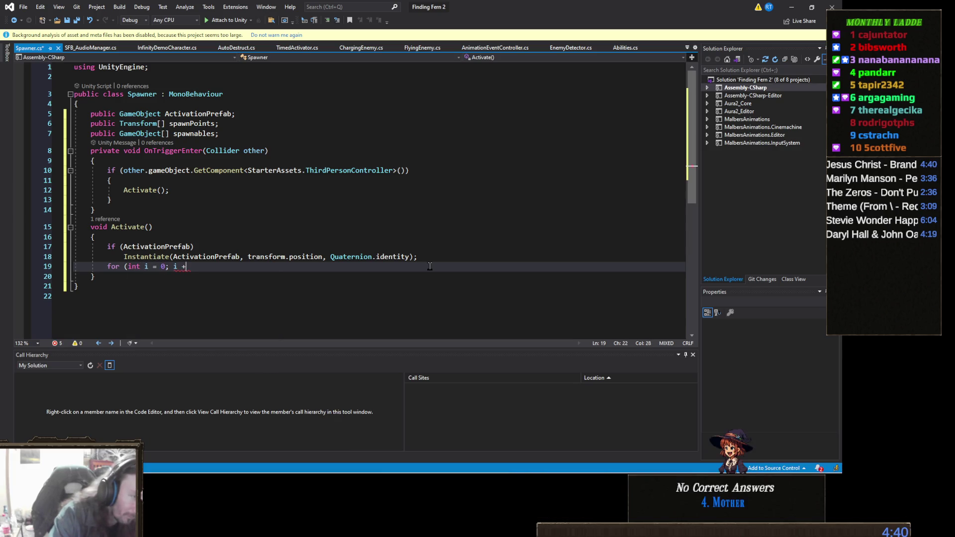
key("BackSpace")
type("< ")
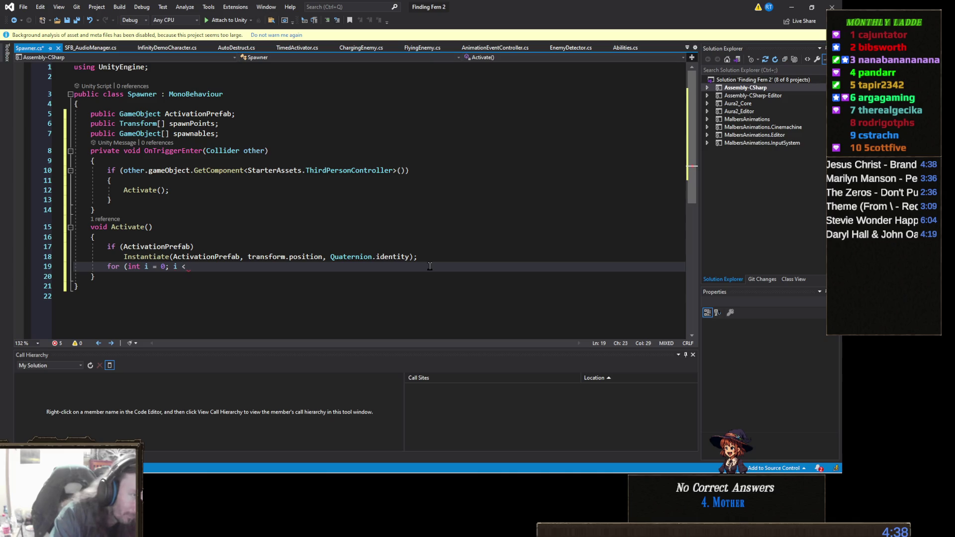
type("sp")
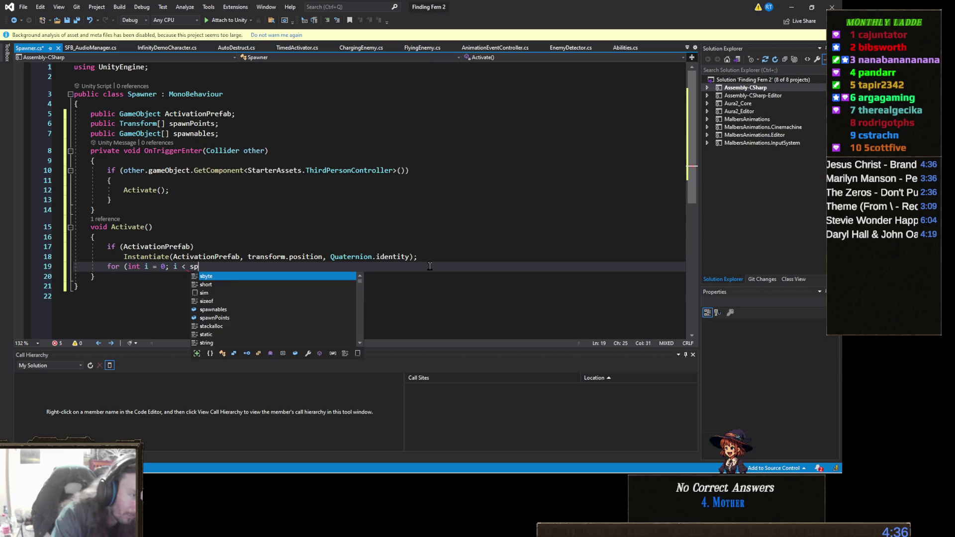
type("awnPoints.")
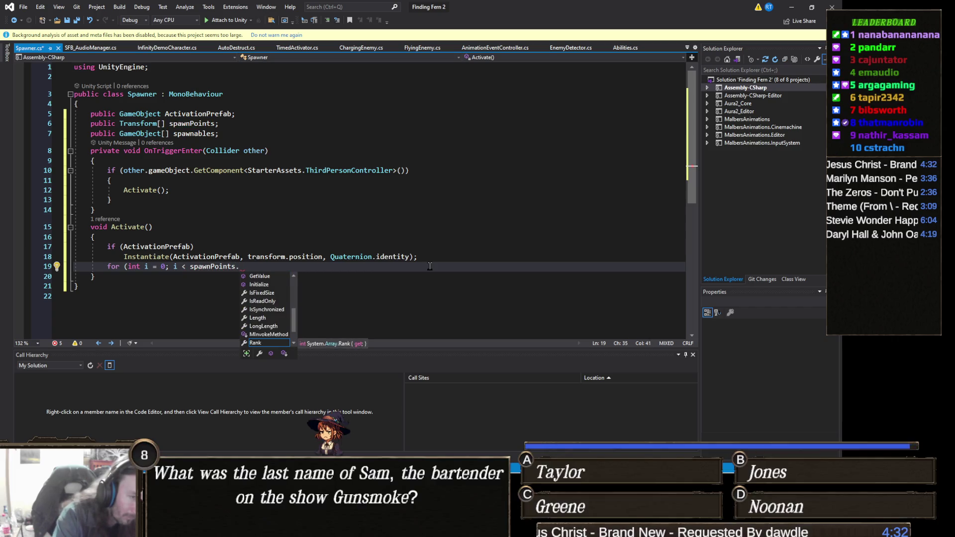
type("Le")
key("Tab")
type(".")
key("BackSpace")
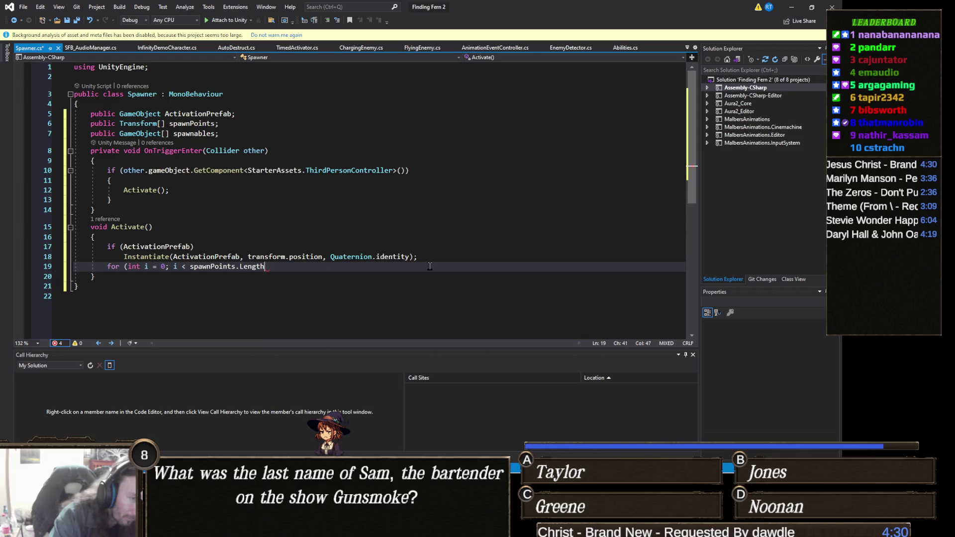
type("; i++)")
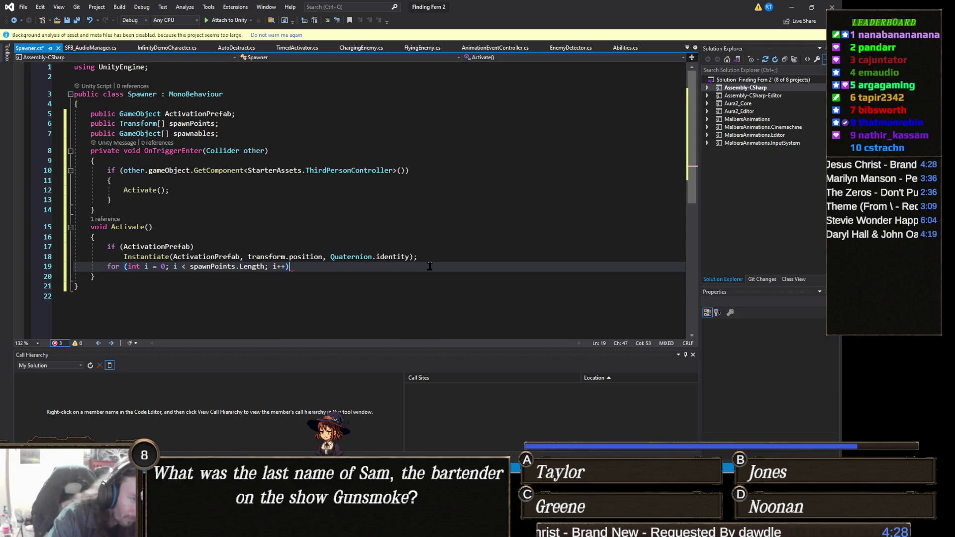
key("Return")
type("{")
key("Return")
- In the loop, instantiate spawnPoints[Random.Range(0, spawnPoints.Length)] at spawnPoints[i].position with Quaternion.identity
type("spawnP")
key("Tab")
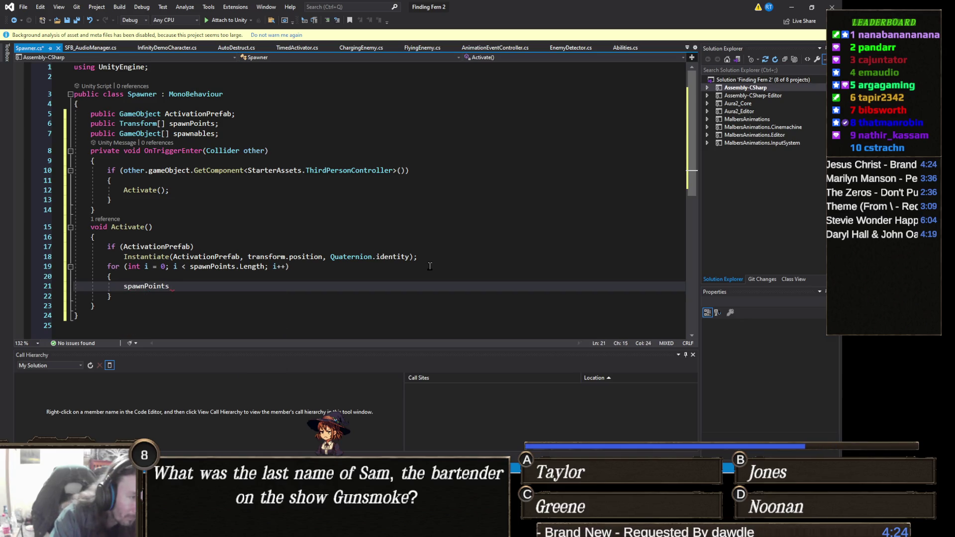
type("[i]")
key("Escape")
key("BackSpace")
key("BackSpace")
key("BackSpace")
key("BackSpace")
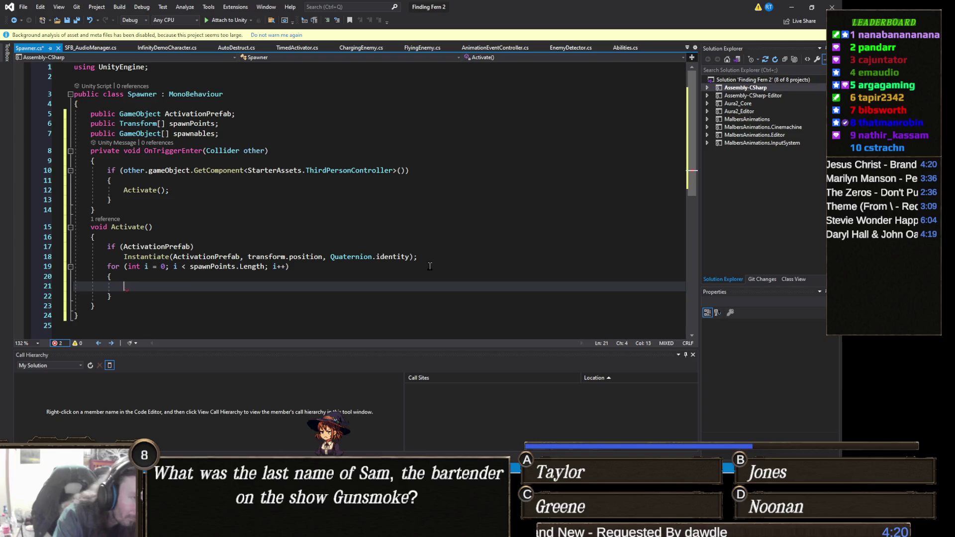
type("Instantiate")
key("Tab")
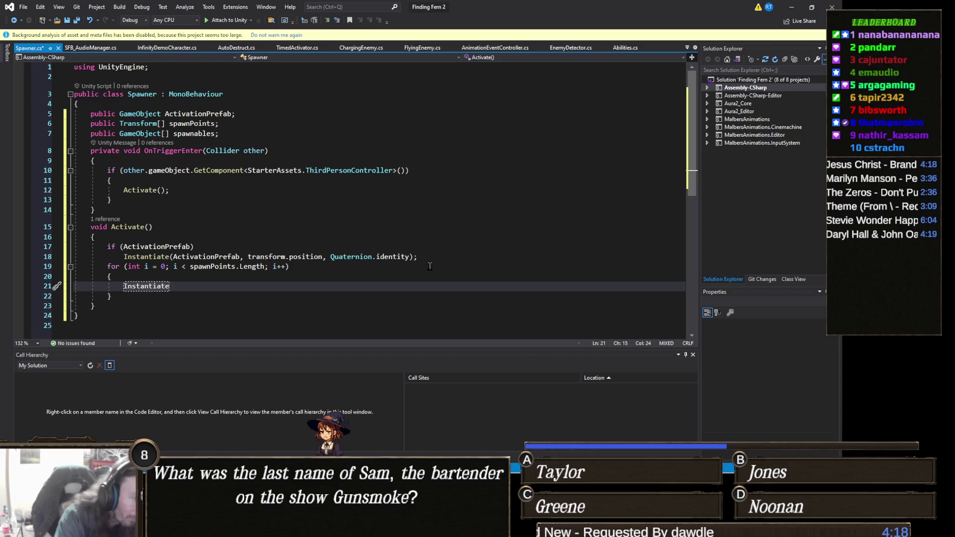
type("(")
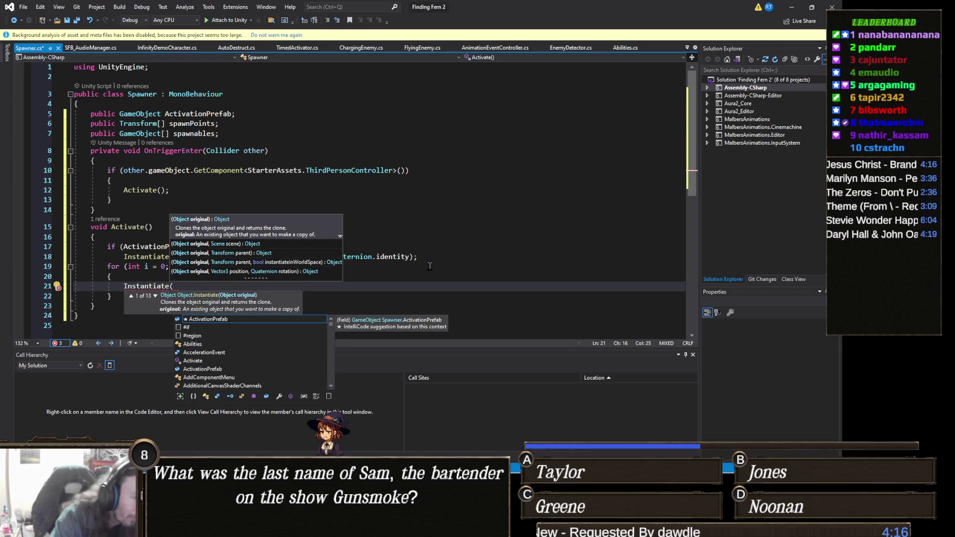
type("spawn")
key("Tab")
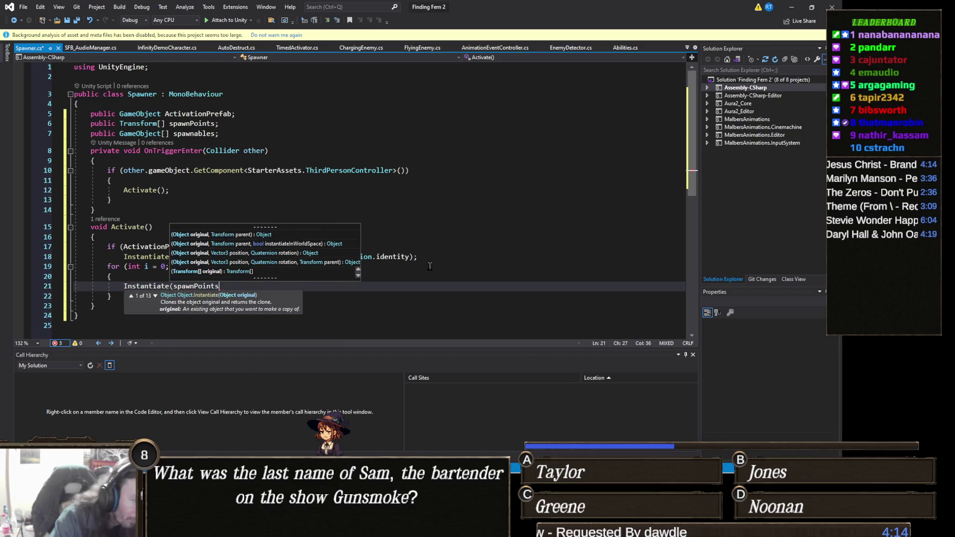
type("[Random.Rang")
key("Tab")
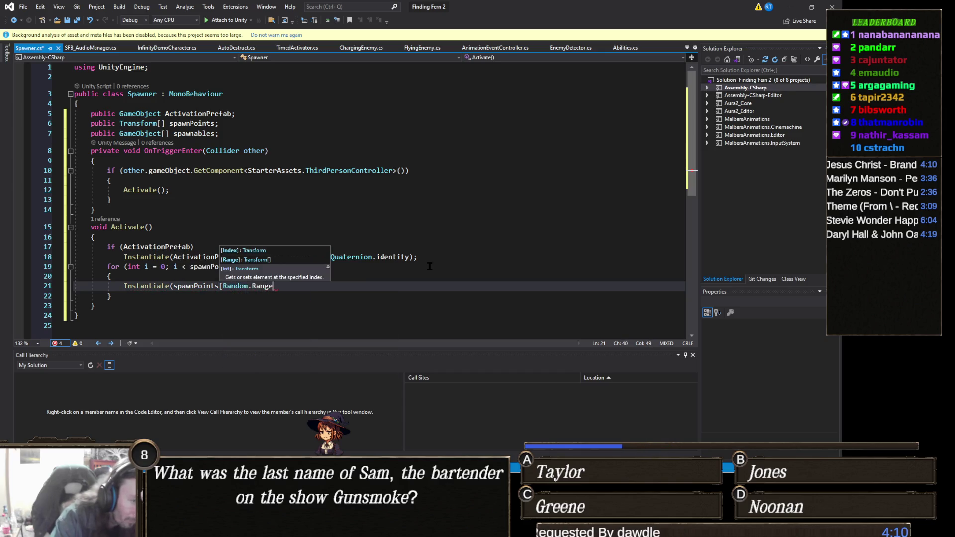
type("(0, ")
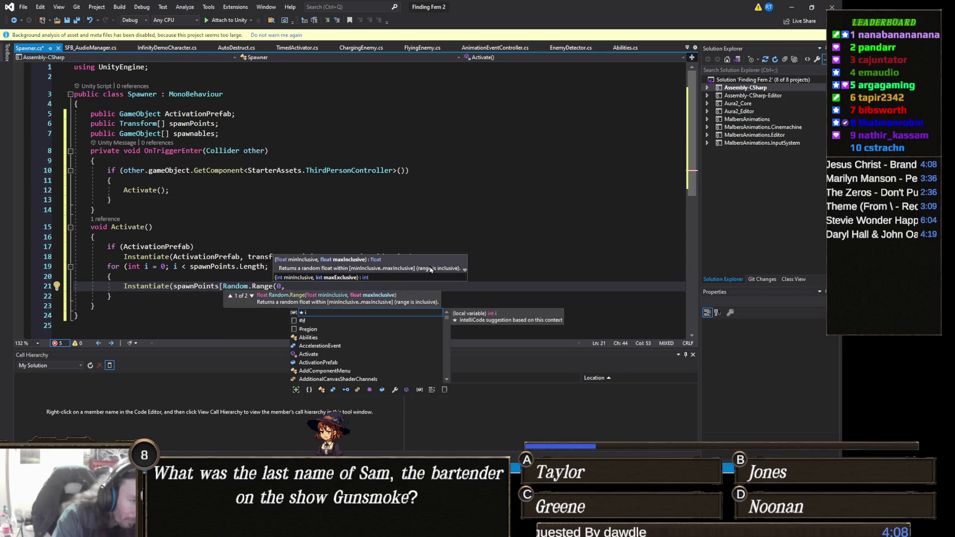
type("spawnPoints.Length")
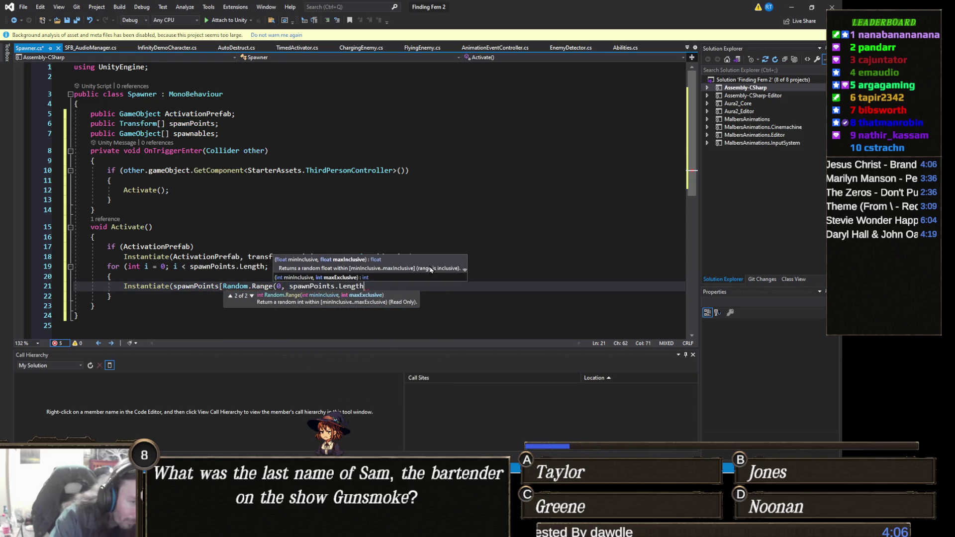
type(")]")
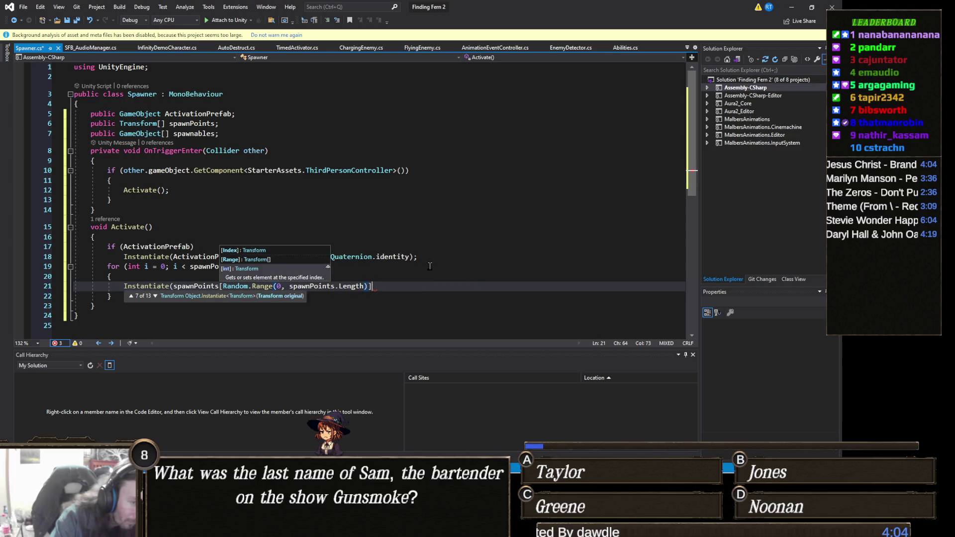
type(", ")
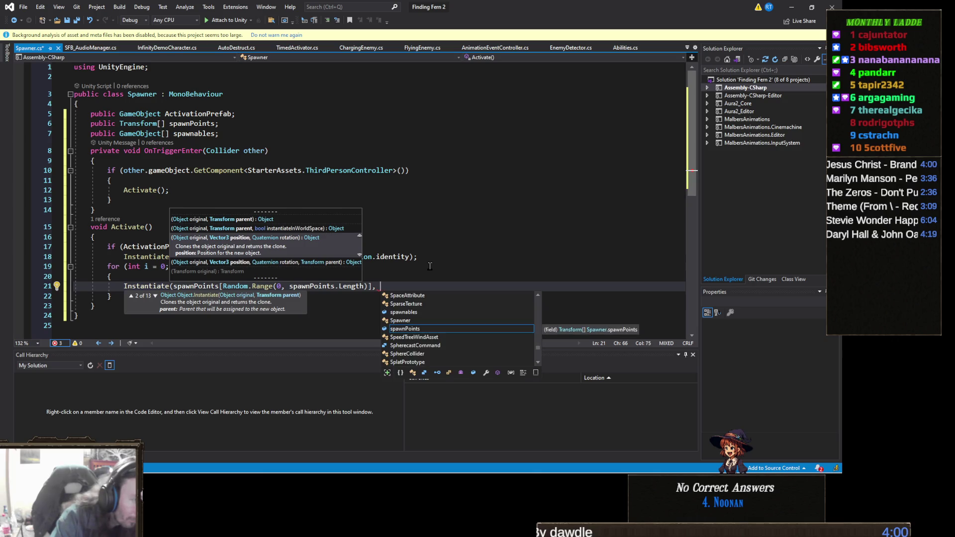
type("spawnPoints[")
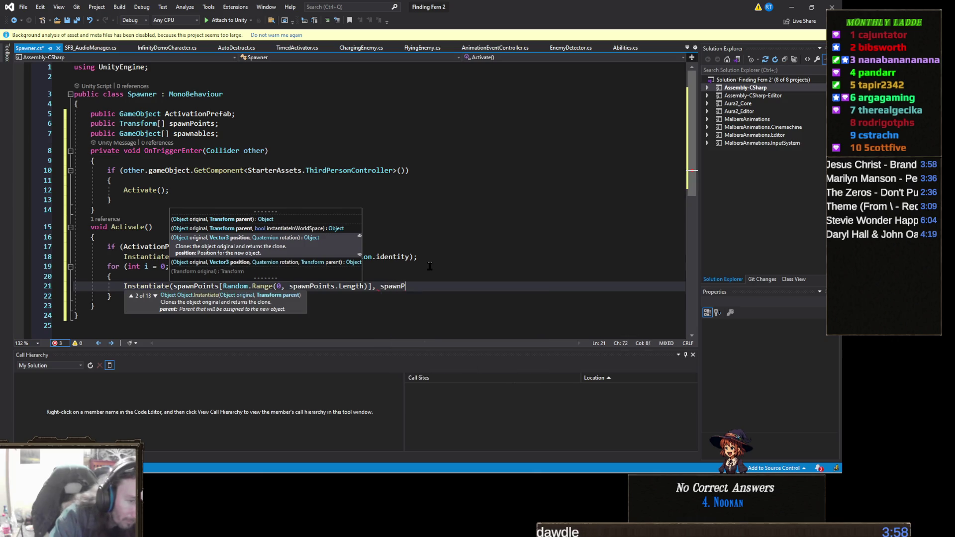
type("i].")
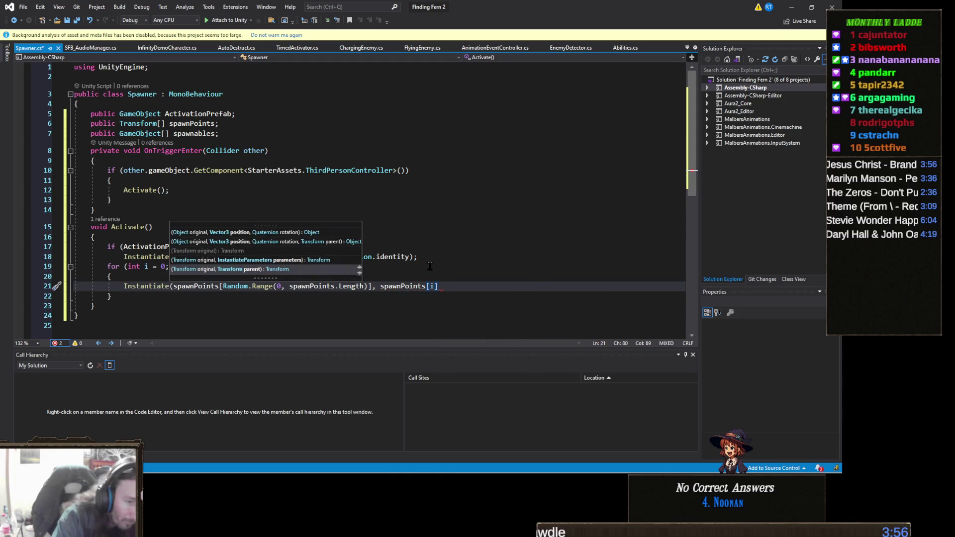
type("position")
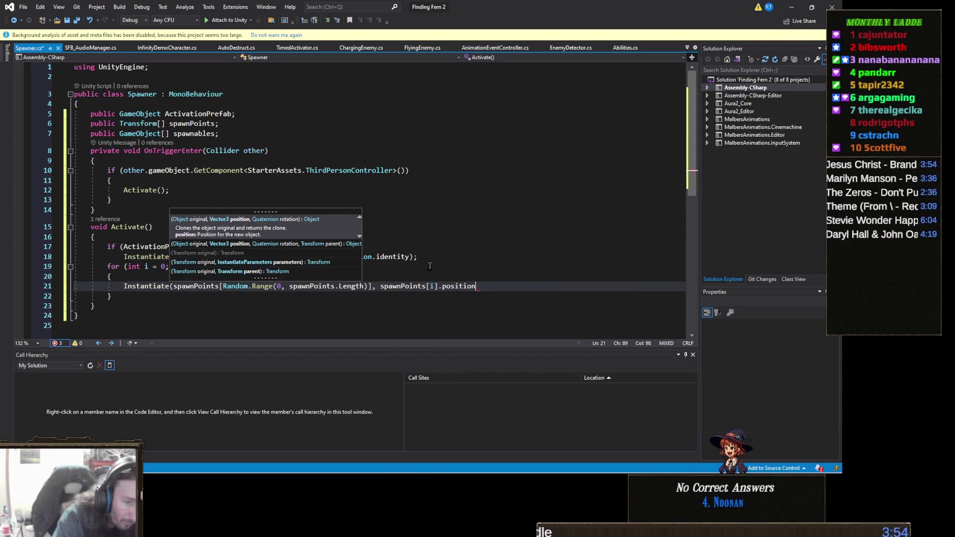
type(".normali")
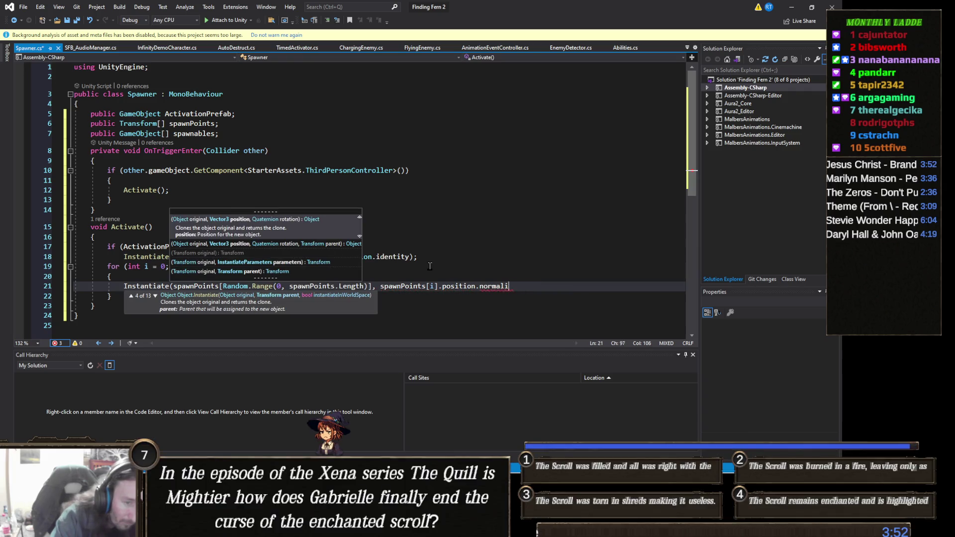
key("BackSpace")
key("BackSpace")
key("BackSpace")
key("BackSpace")
key("BackSpace")
key("BackSpace")
key("BackSpace")
key("BackSpace")
type(",")
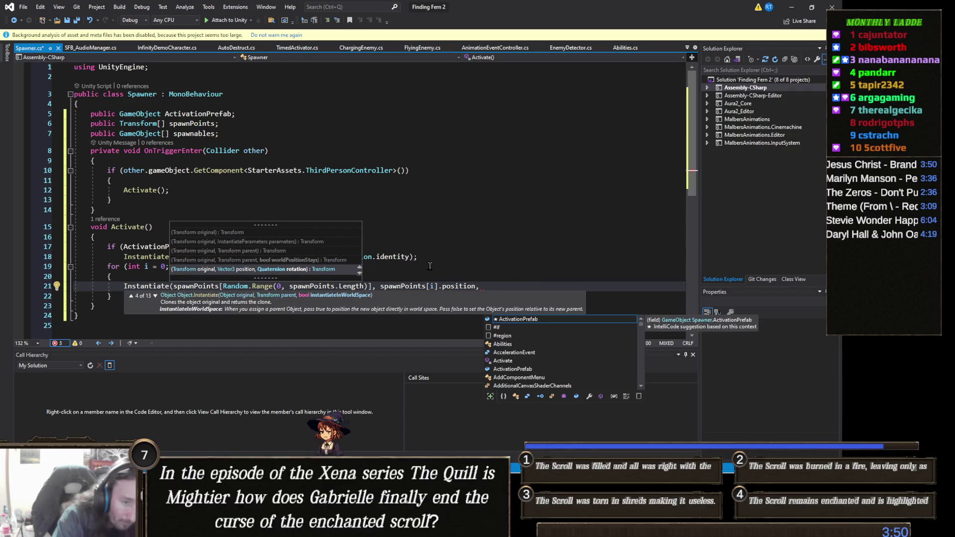
type("Quat")
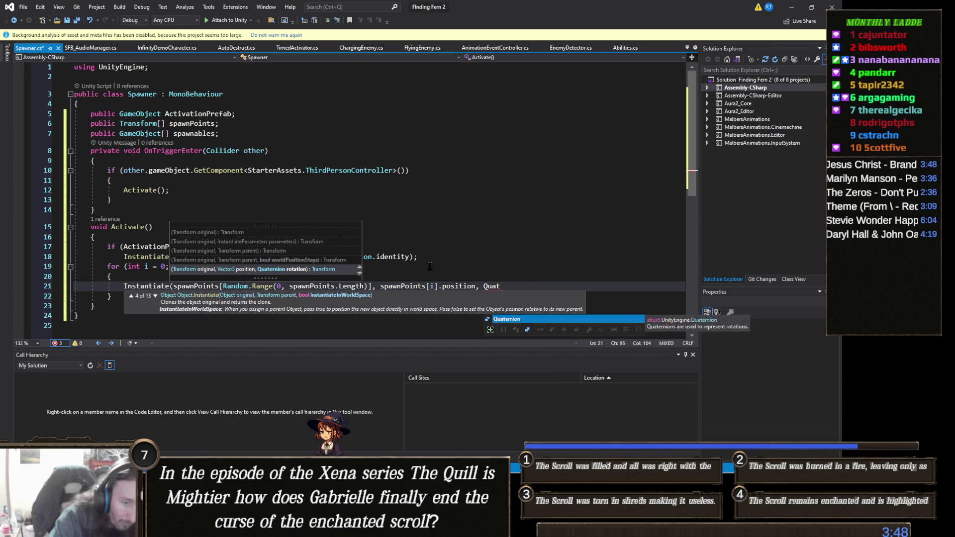
type("ernion.identity);")
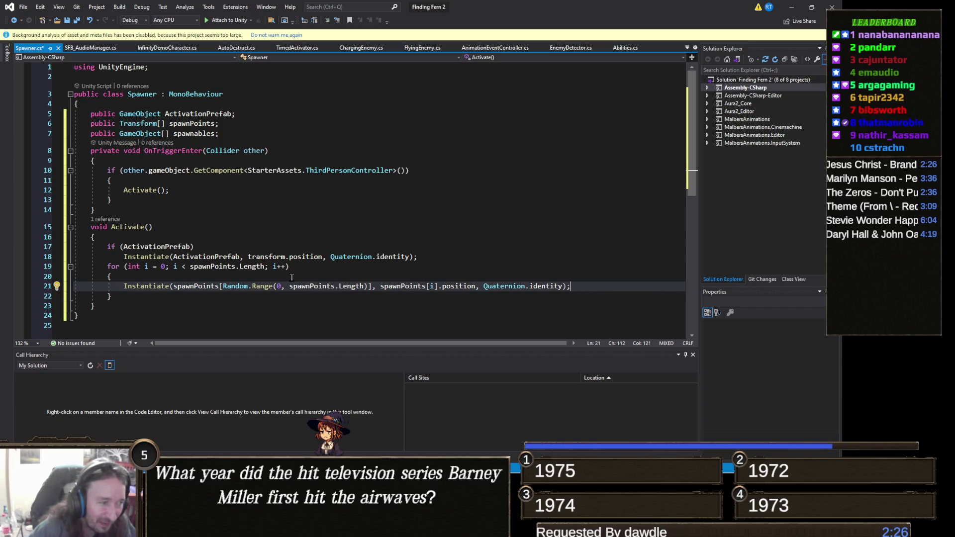
left_click(292, 277)
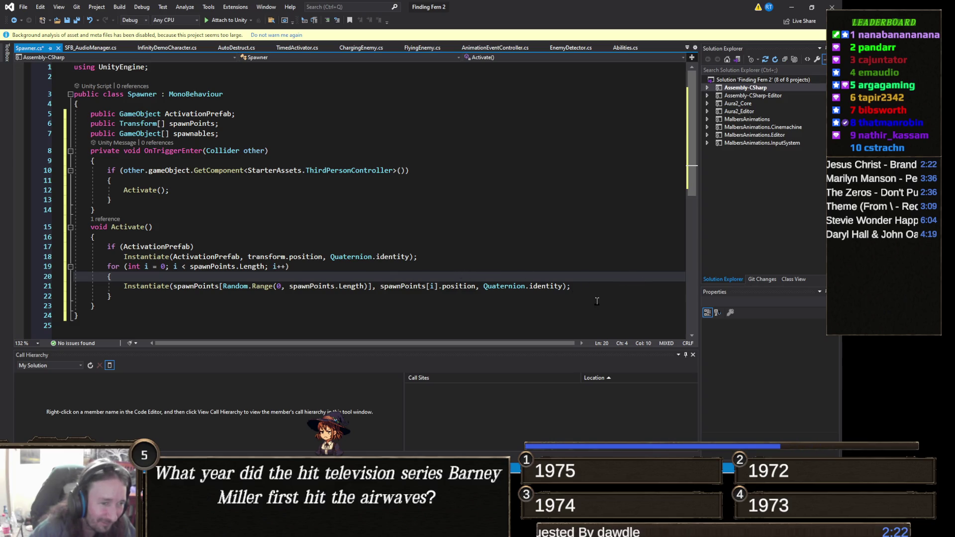
left_click(576, 287)
left_click(574, 297)
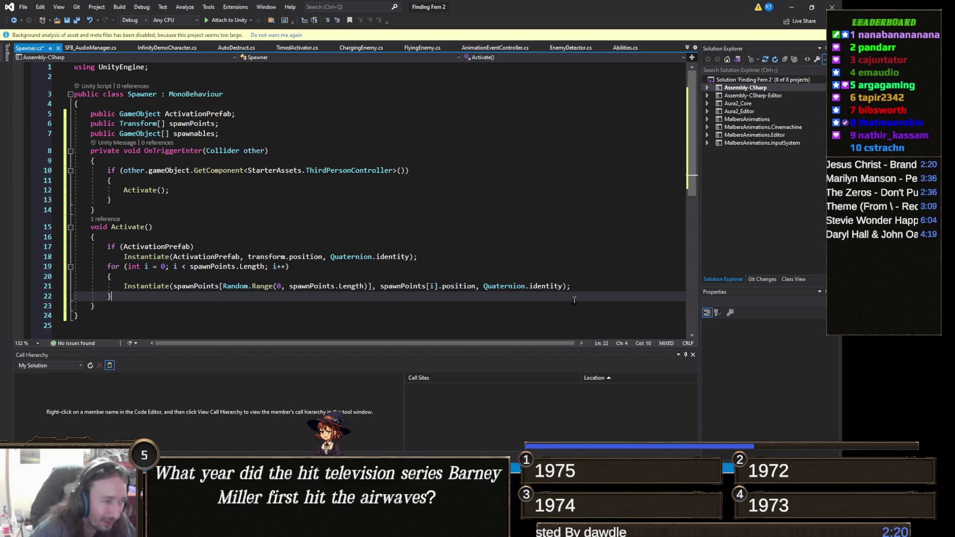
- Add gameObject.SetActive(false); after the loop, save Spawner.cs, and return to Unity
key("Return")
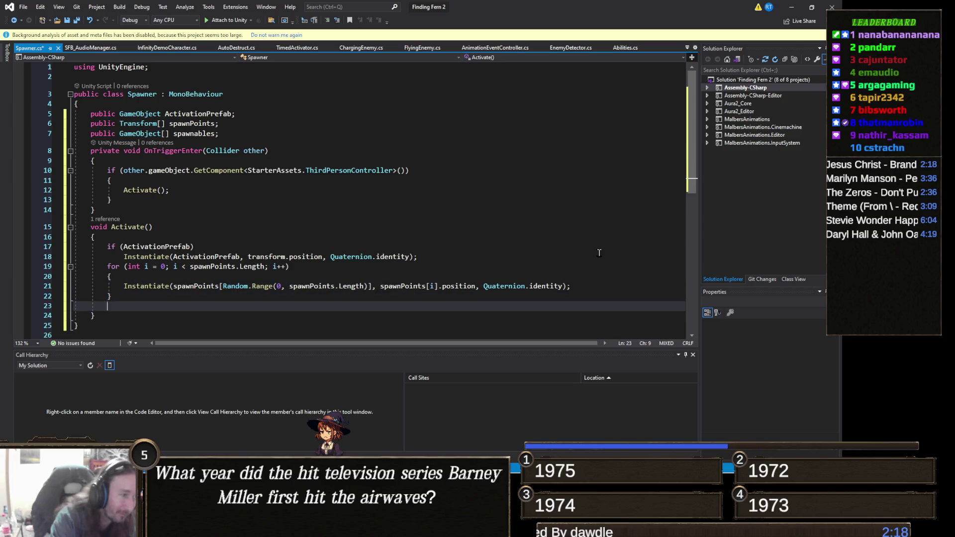
type("gameObject.SetActive(false")
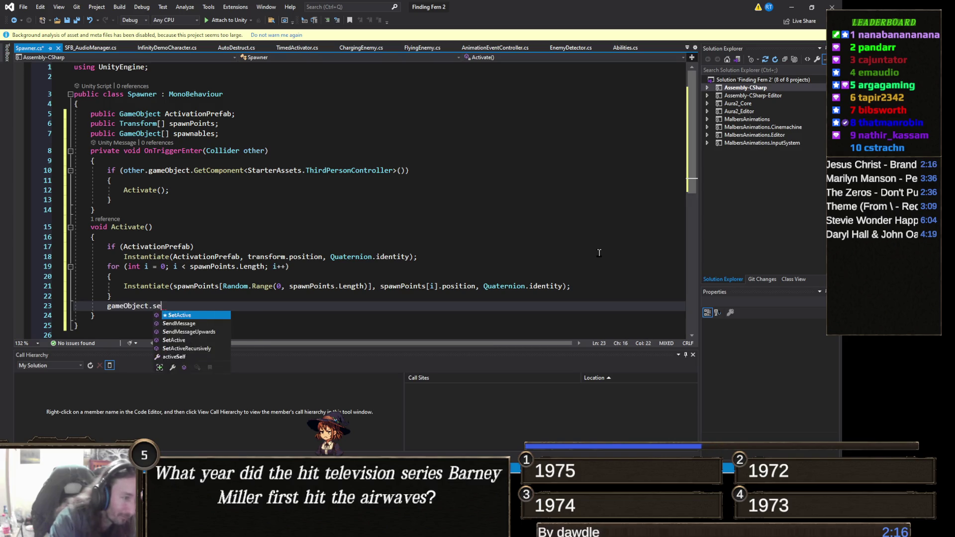
type(");")
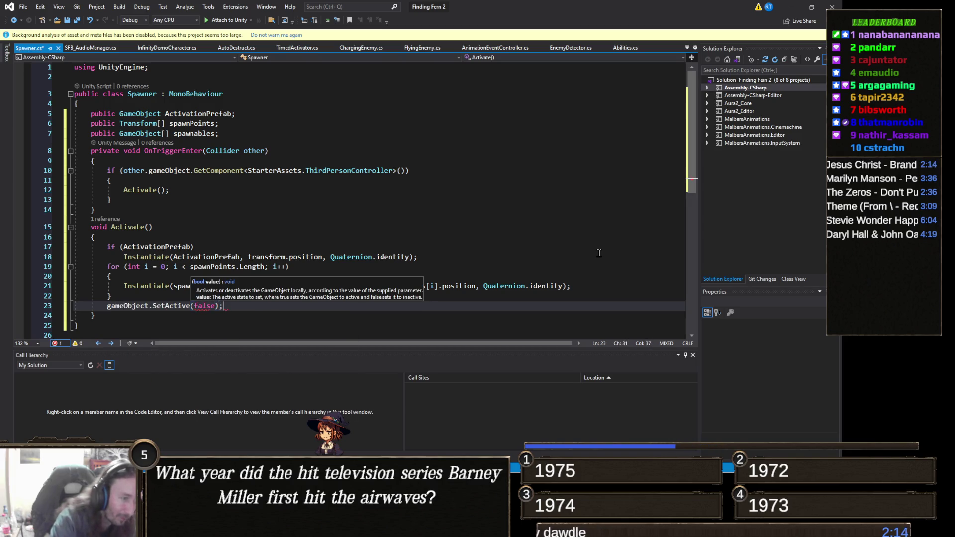
key("ctrl+s")
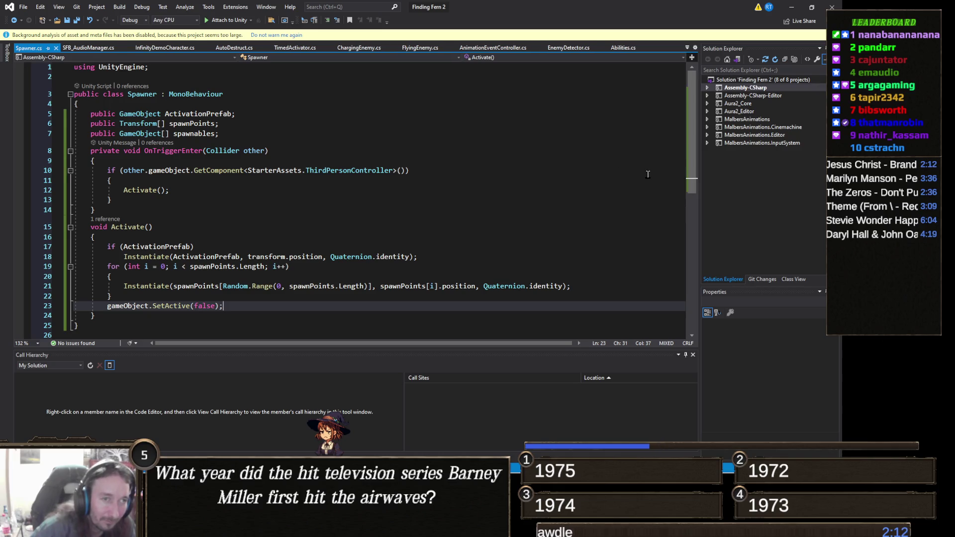
left_click(790, 7)
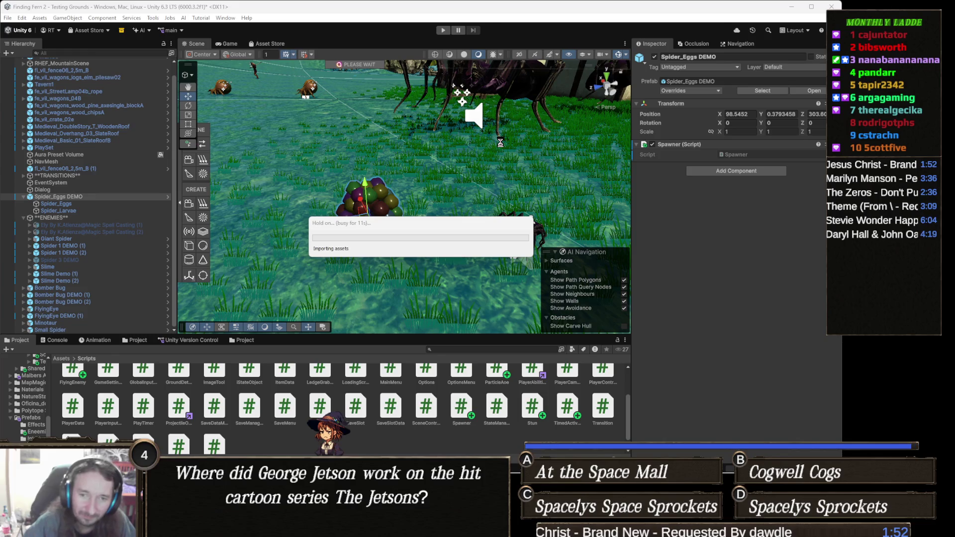
- Ping Bomber Bug Explosion from Bomber Bug DEMO (1)'s Explode Particle, then select Spider_Eggs DEMO
left_click(514, 231)
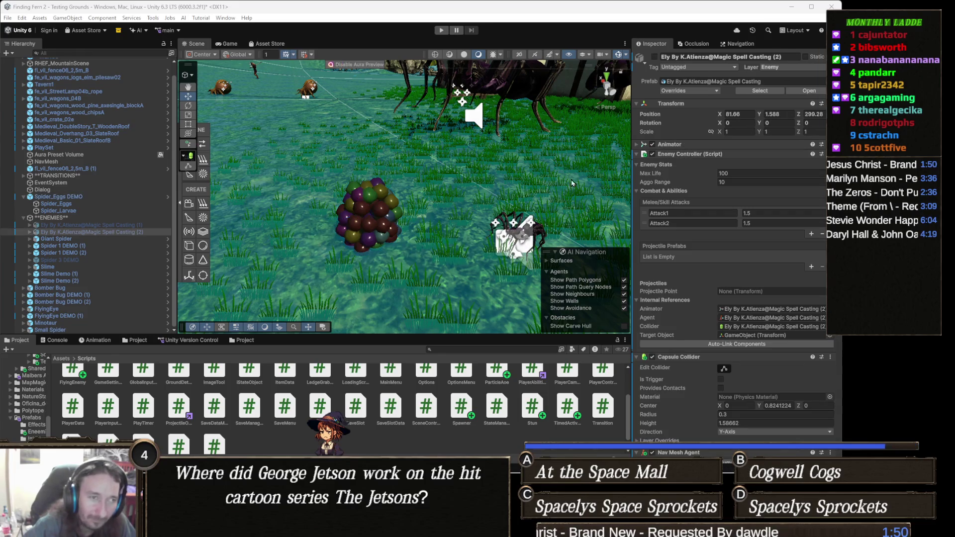
key("alt")
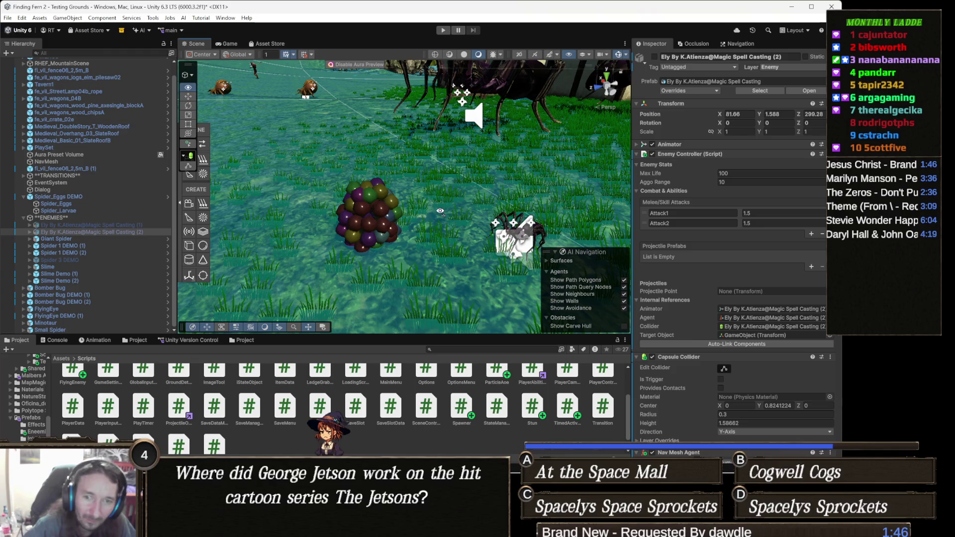
right_click(430, 190)
mouse_move(360, 220)
left_mouse_down()
mouse_move(355, 254)
mouse_move(358, 239)
left_mouse_up()
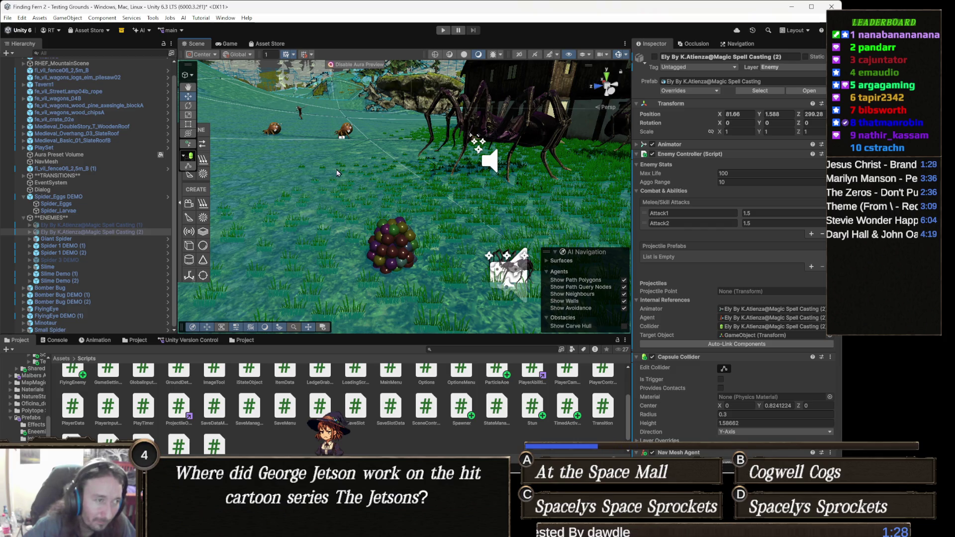
left_click(273, 133)
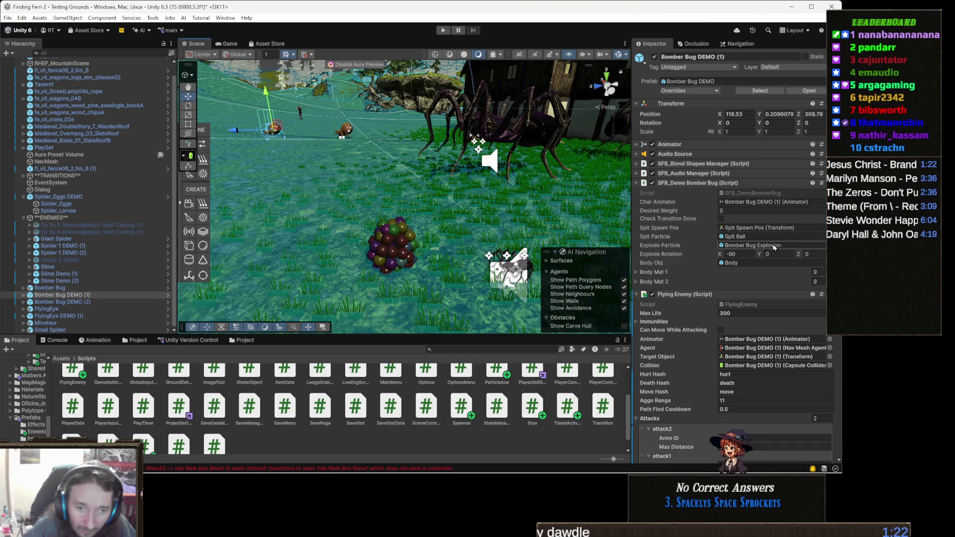
left_click(773, 246)
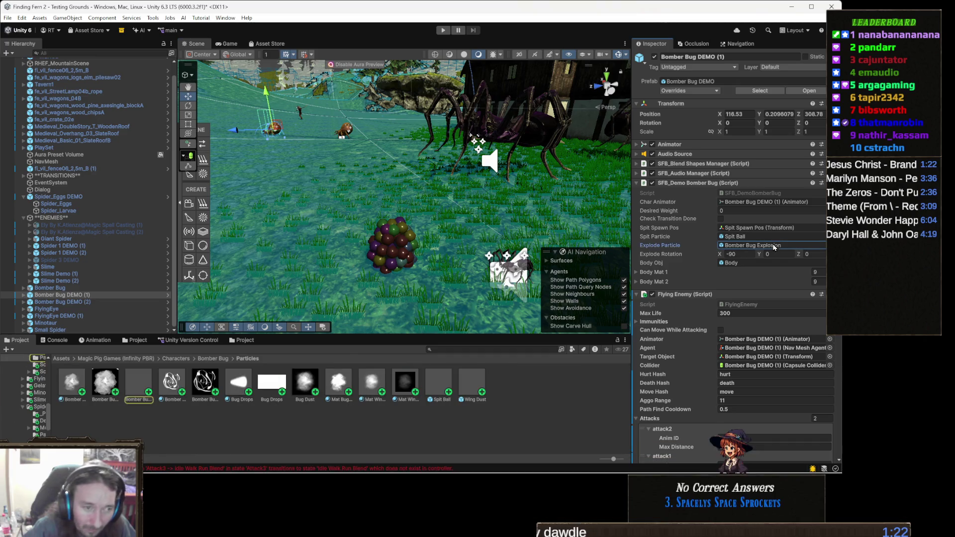
left_click(395, 252)
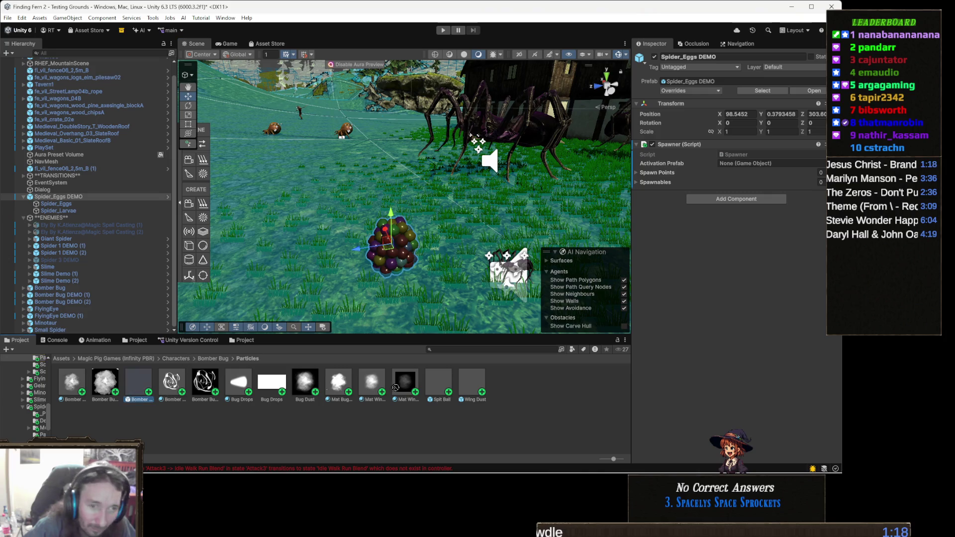
mouse_move(734, 211)
left_mouse_down()
mouse_move(743, 187)
mouse_move(734, 155)
mouse_move(736, 164)
left_mouse_up()
left_click_drag(421, 236, 494, 249)
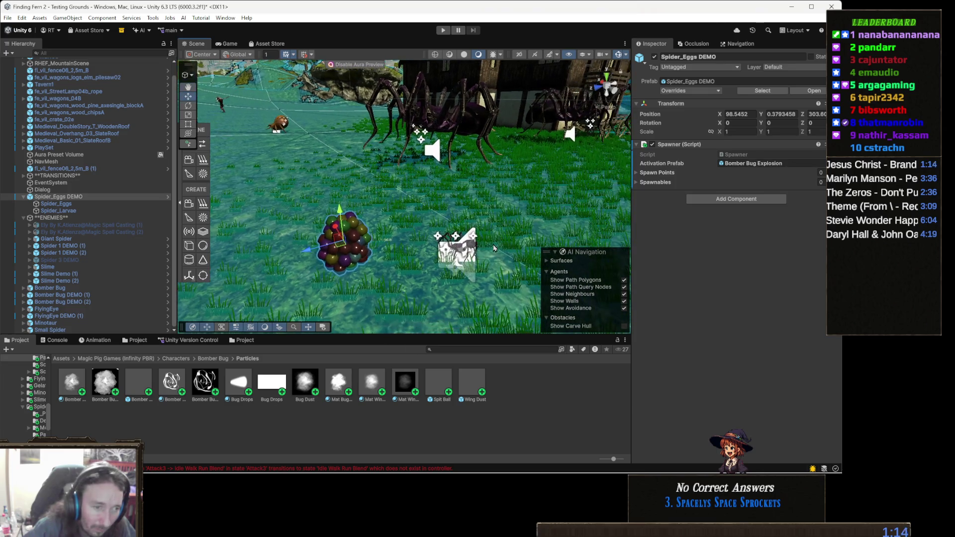
left_click(456, 248)
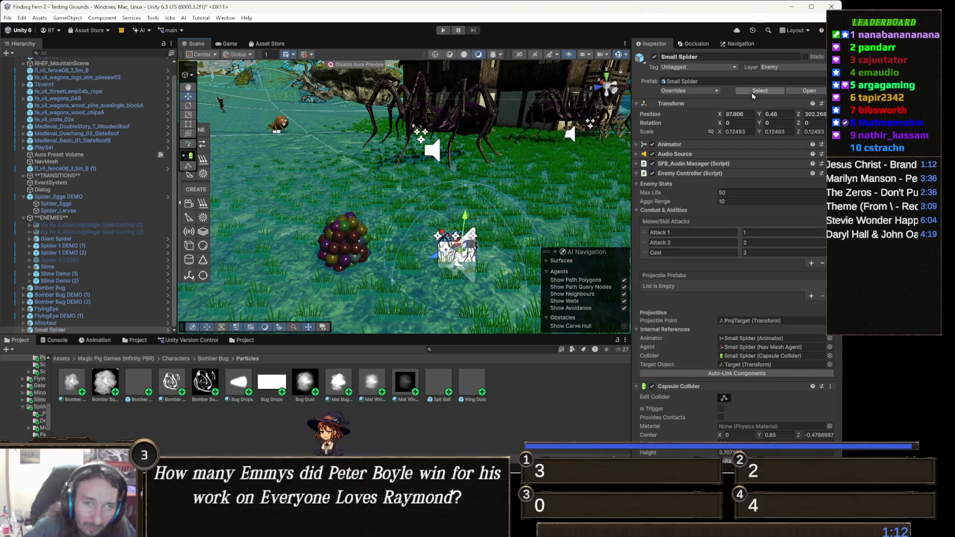
left_click(759, 91)
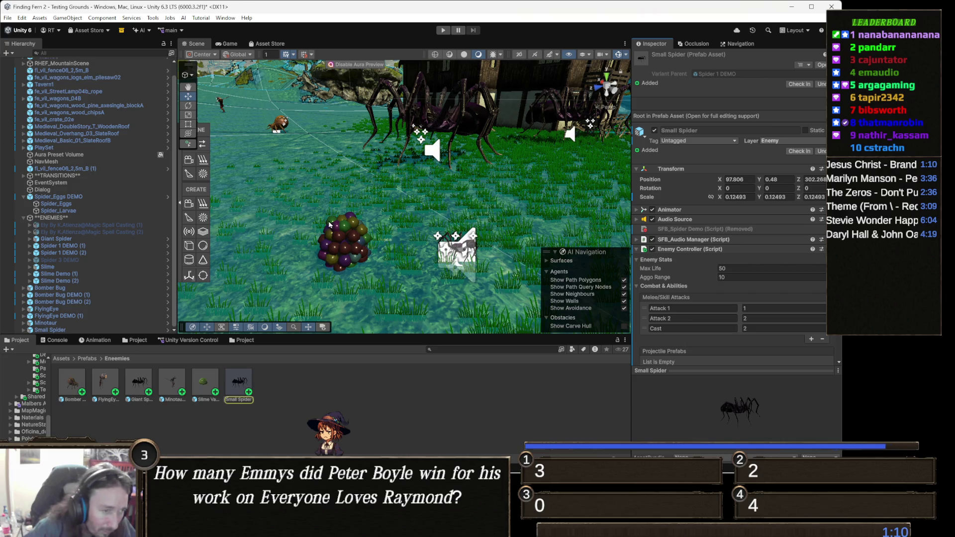
left_click(342, 249)
mouse_move(237, 386)
left_mouse_down()
mouse_move(722, 225)
mouse_move(700, 176)
mouse_move(671, 185)
left_mouse_up()
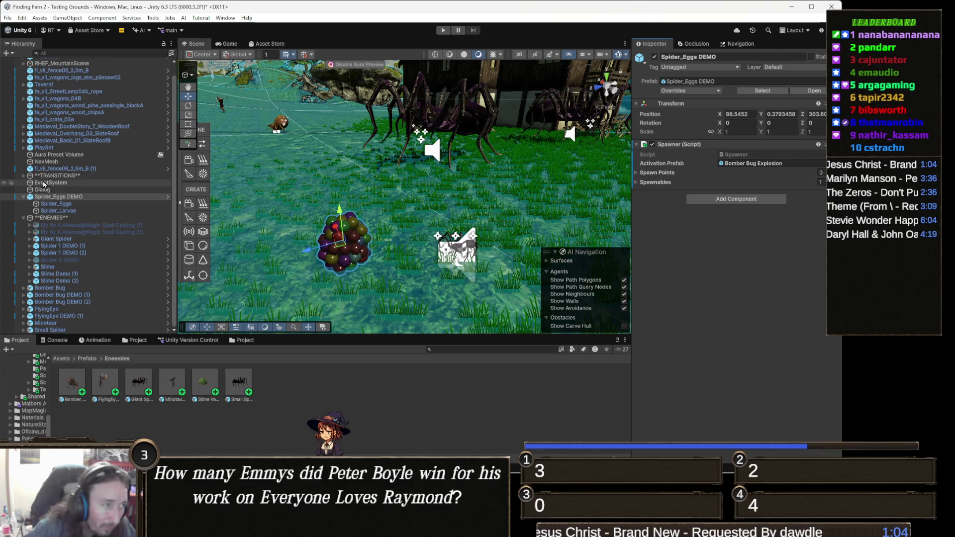
left_click(72, 199)
right_click(72, 201)
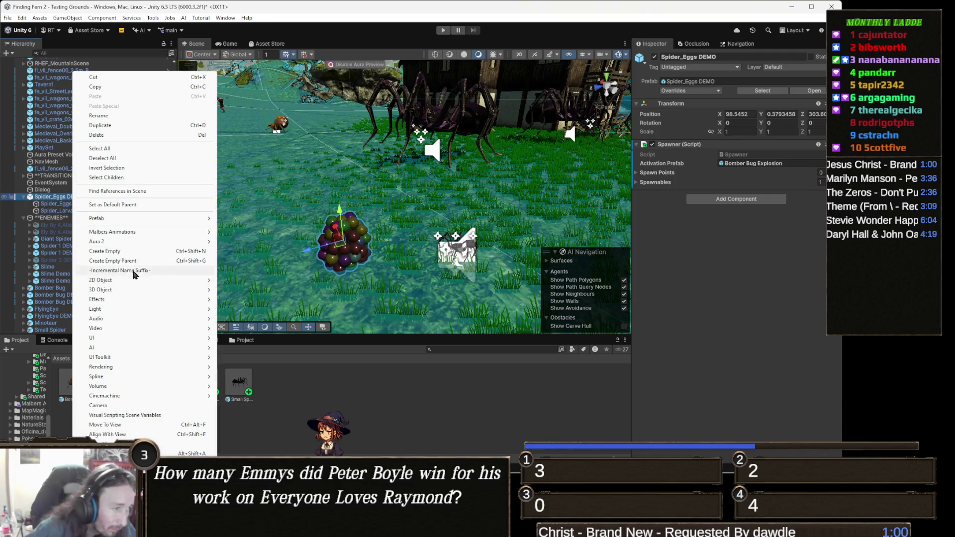
- Create an empty child under Spider_Eggs DEMO and duplicate it twice around the eggs
left_click(124, 251)
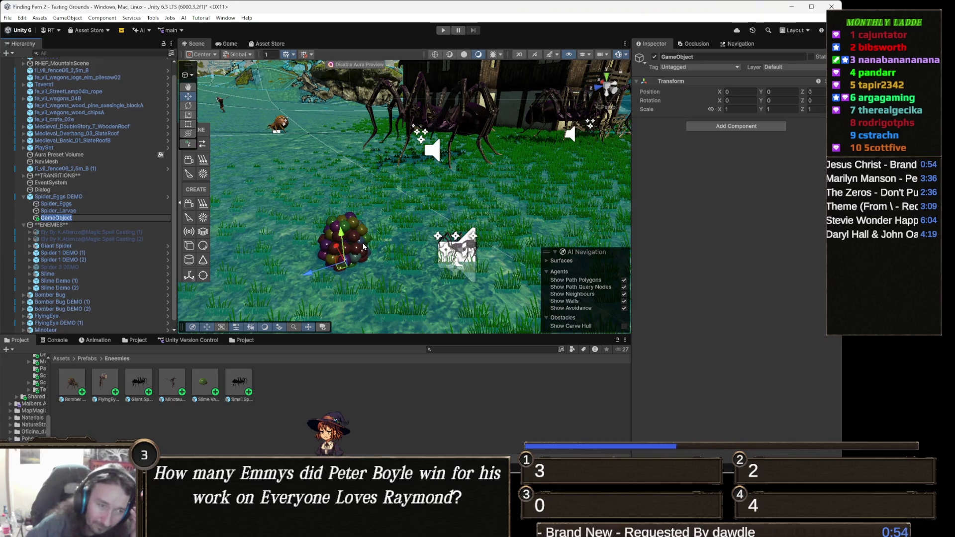
mouse_move(363, 248)
left_mouse_down()
mouse_move(393, 262)
mouse_move(400, 249)
mouse_move(392, 233)
mouse_move(368, 227)
left_mouse_up()
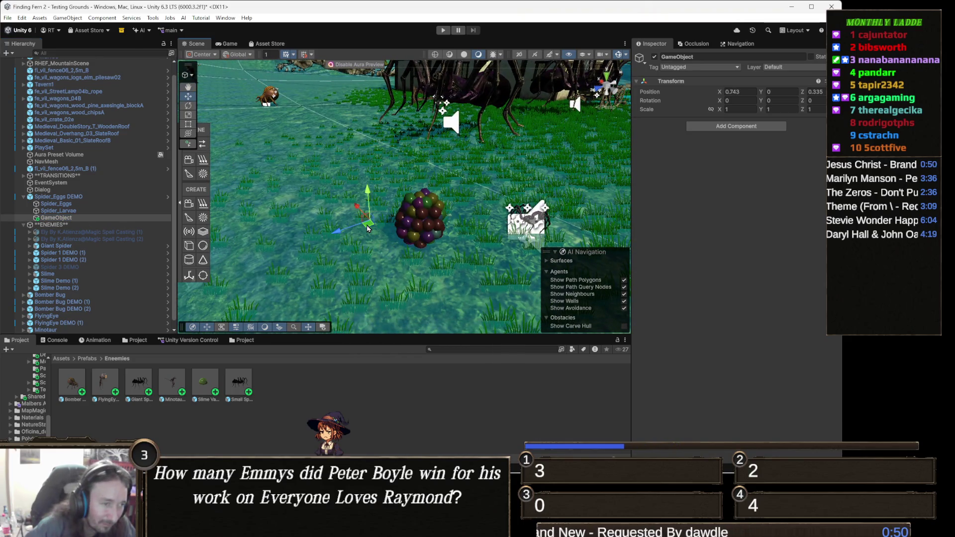
key("ctrl+d")
mouse_move(368, 227)
left_mouse_down()
mouse_move(431, 206)
mouse_move(425, 268)
mouse_move(415, 273)
left_mouse_up()
key("ctrl+d")
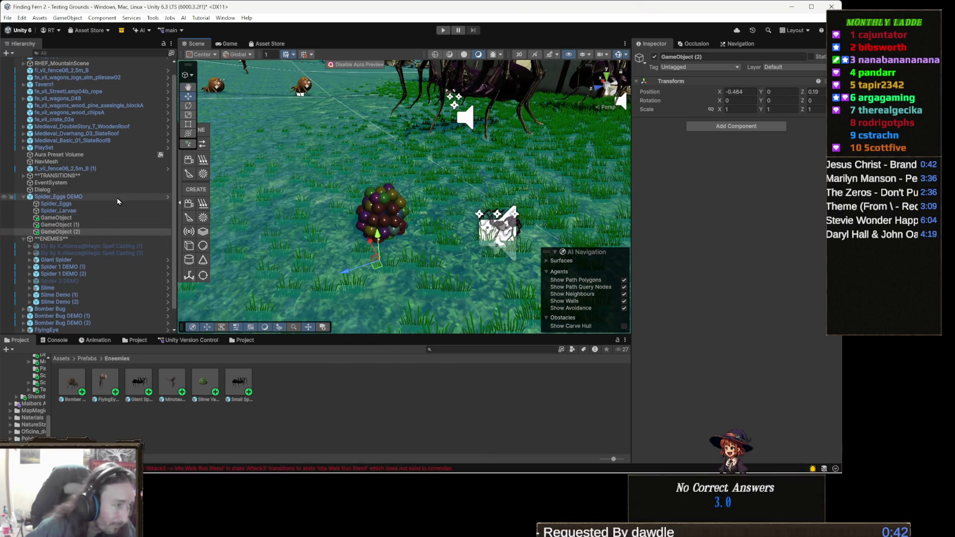
- Assign the three empty child points to the Spawner's Spawn Points list
left_click(57, 197)
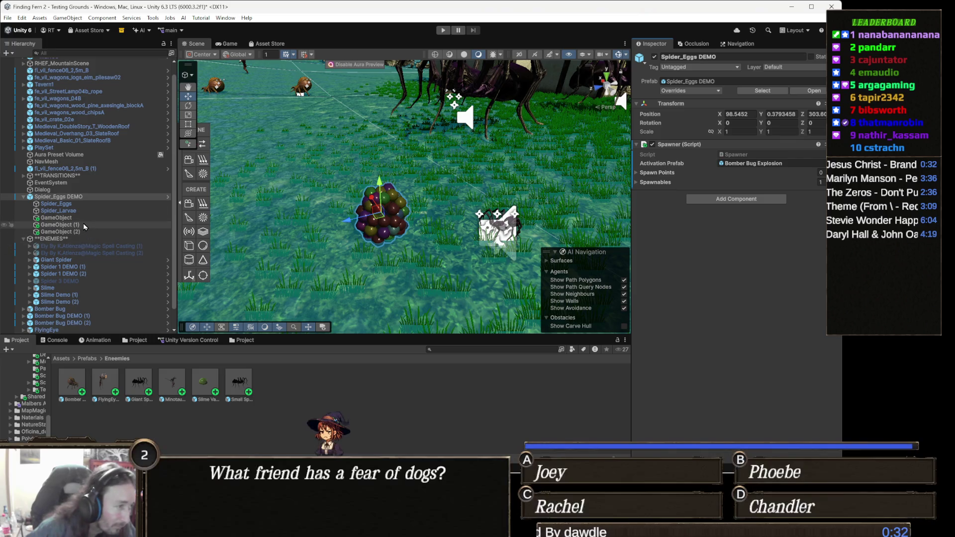
left_click(56, 218)
left_click(74, 231, "shift")
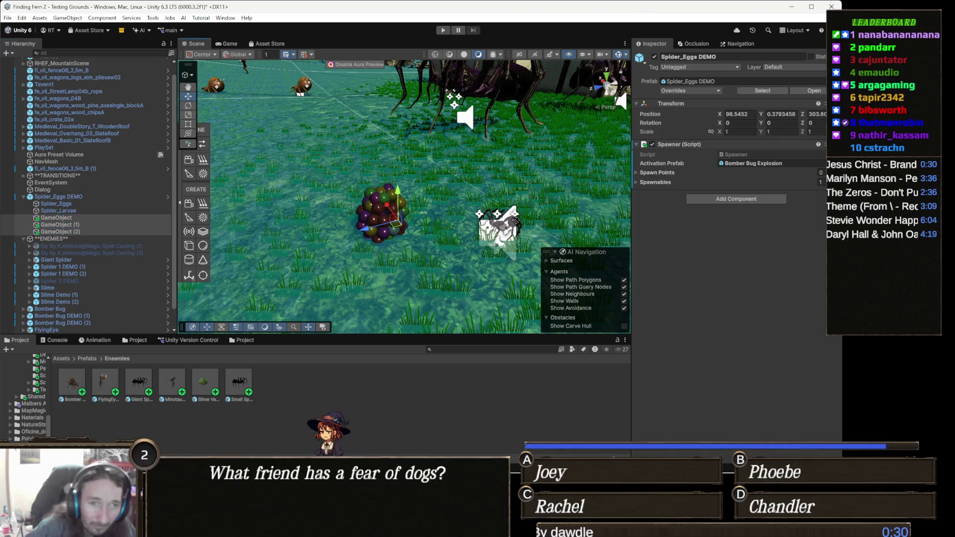
left_click_drag(659, 185, 663, 177)
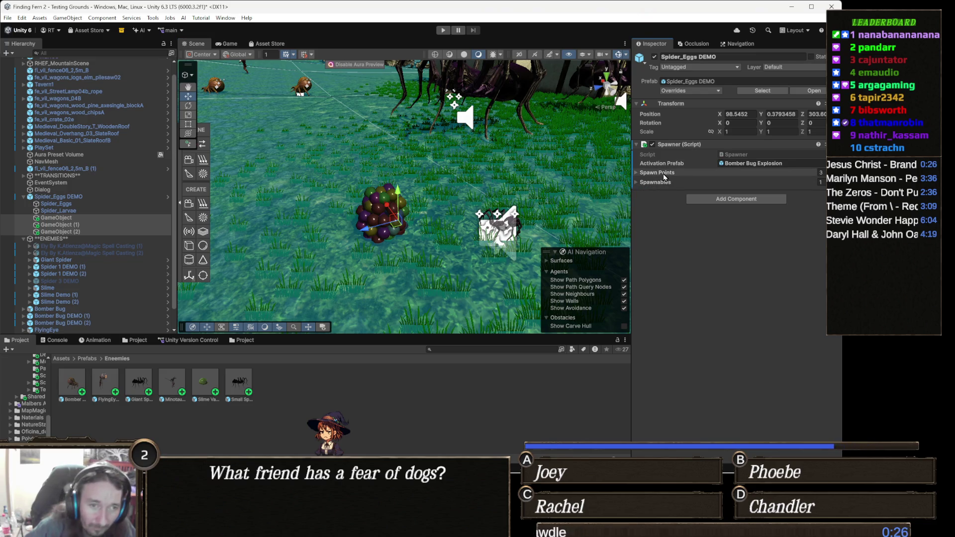
- Add a Sphere Collider to Spider_Eggs DEMO with an initial radius of 1
left_click(740, 199)
type("sphere")
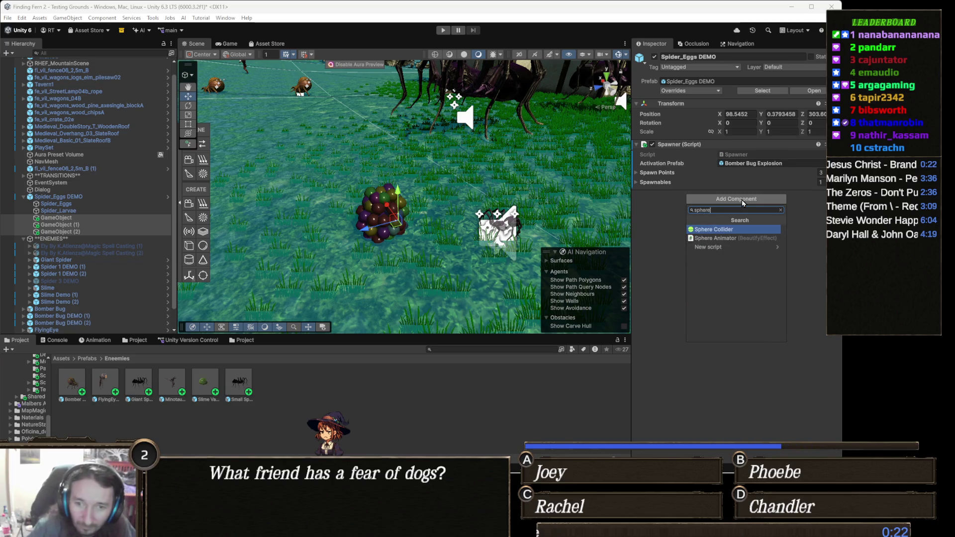
left_click(740, 230)
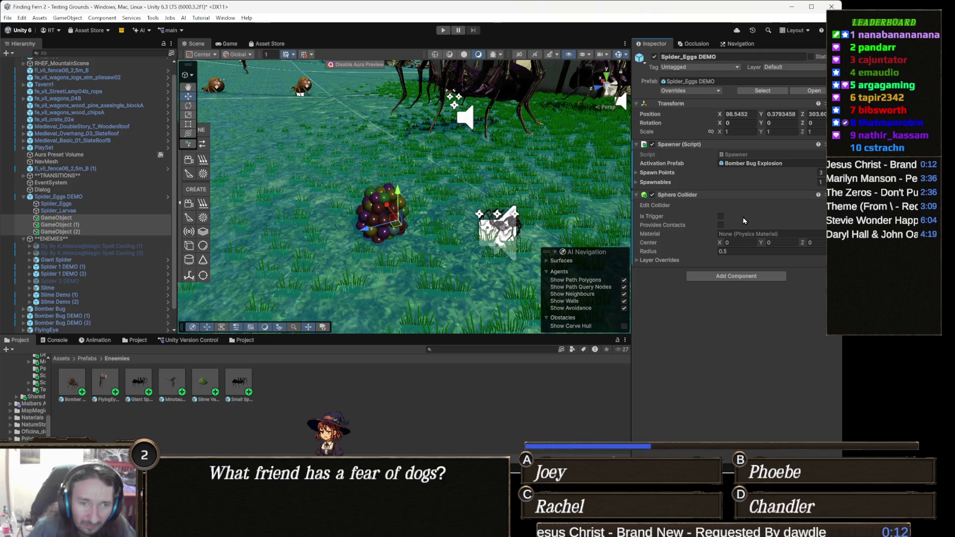
left_click_drag(398, 259, 420, 254)
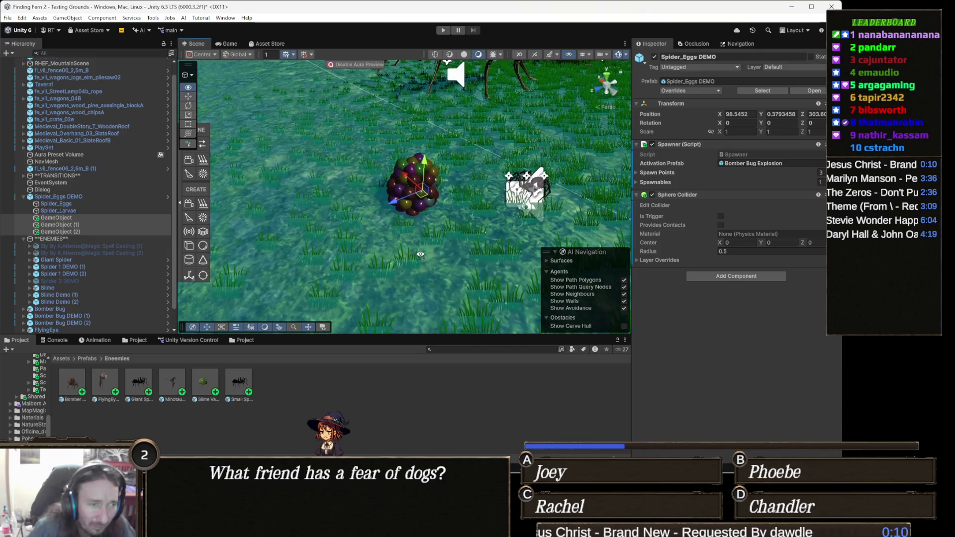
left_click(744, 251)
type("1")
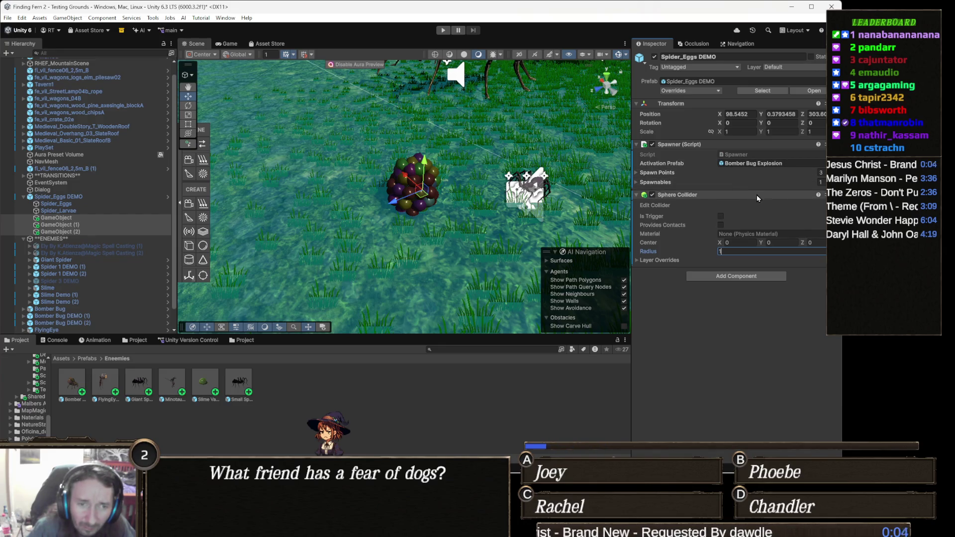
key("Return")
- Frame the egg cluster and adjust the Sphere Collider radius to 2.53
key("f")
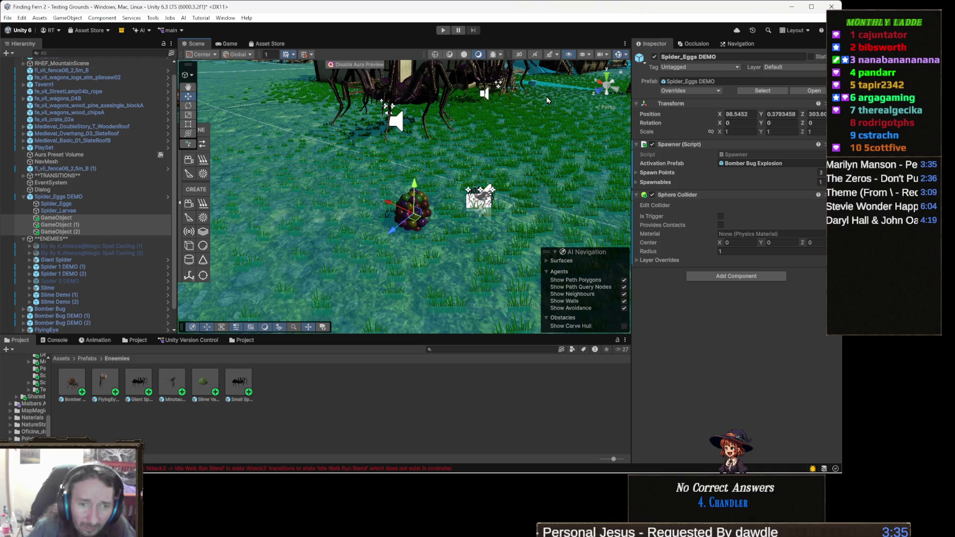
left_click(618, 56)
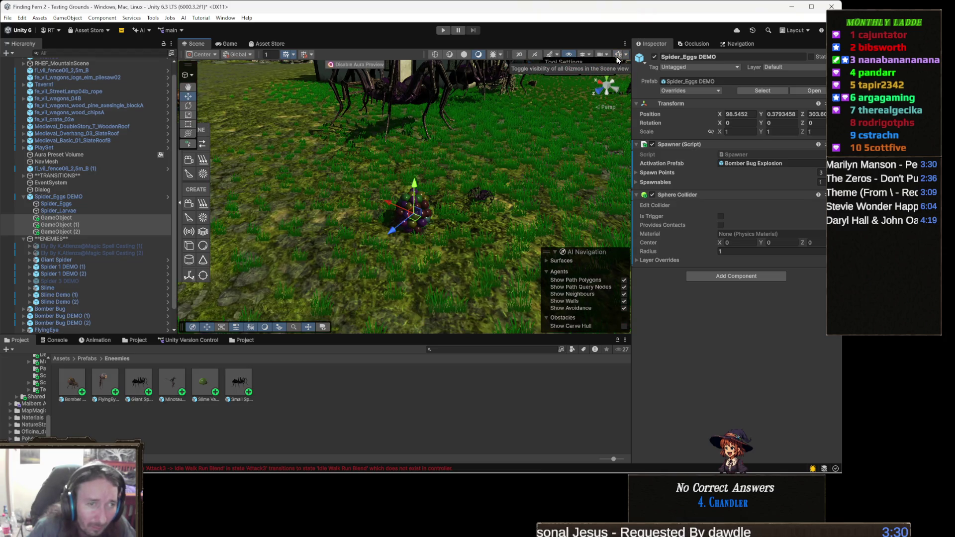
left_click(618, 56)
left_click_drag(368, 199, 366, 194)
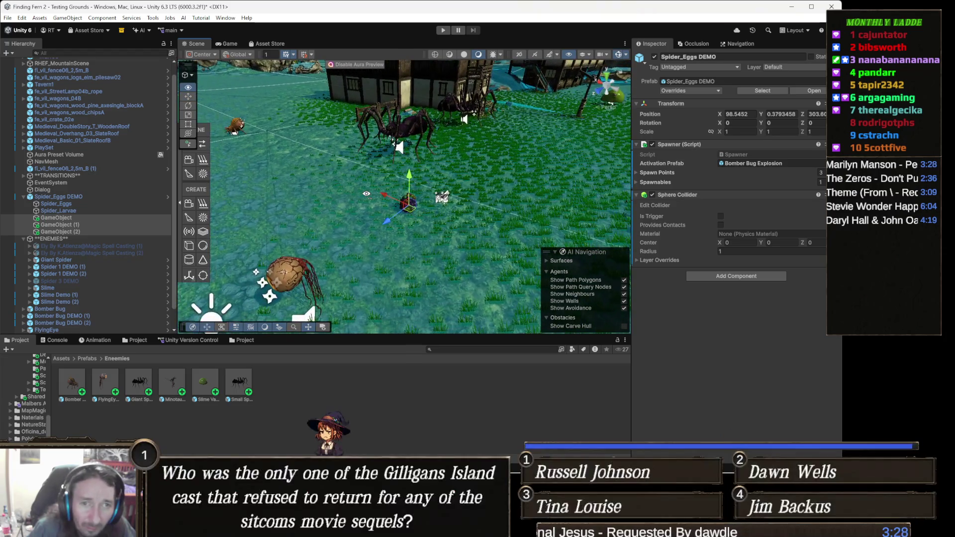
scroll(366, 194, "up", 10)
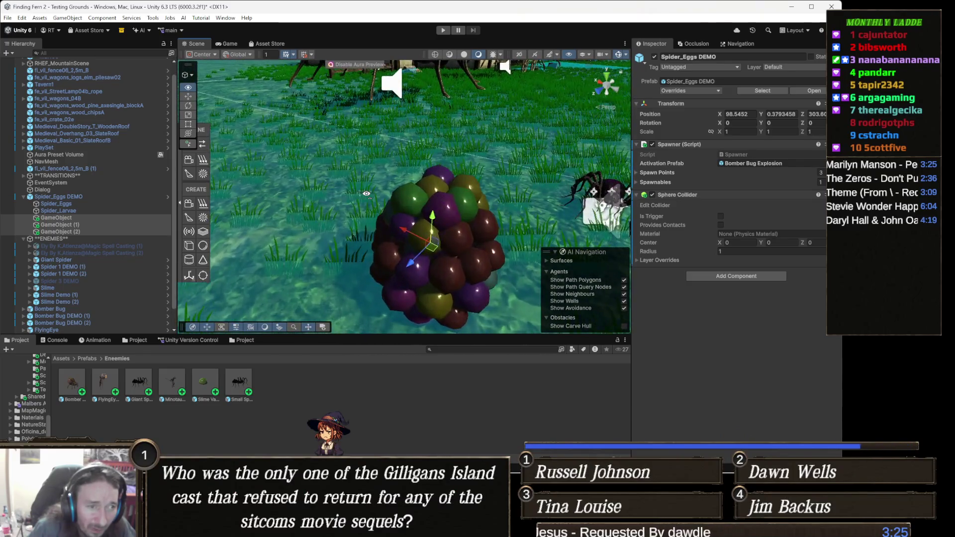
scroll(366, 194, "down", 10)
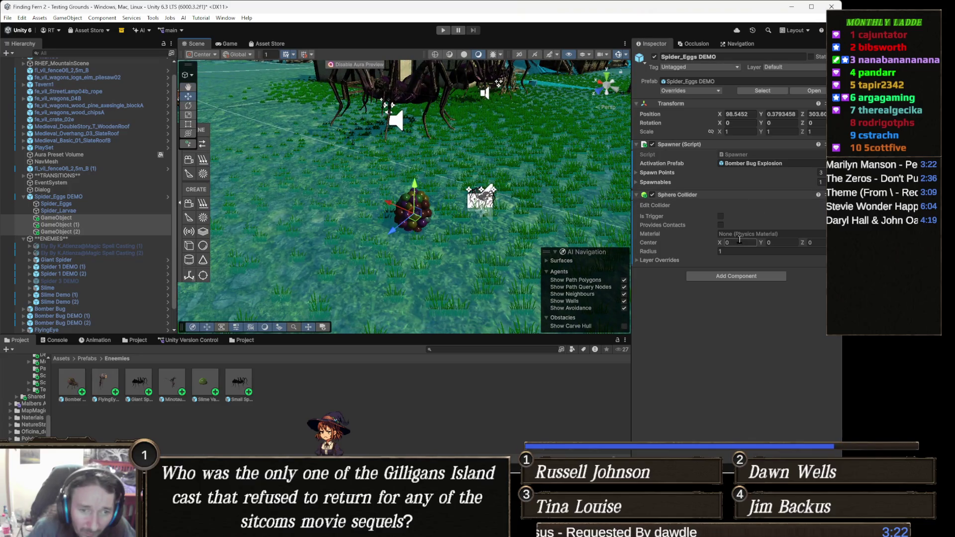
left_click(733, 251)
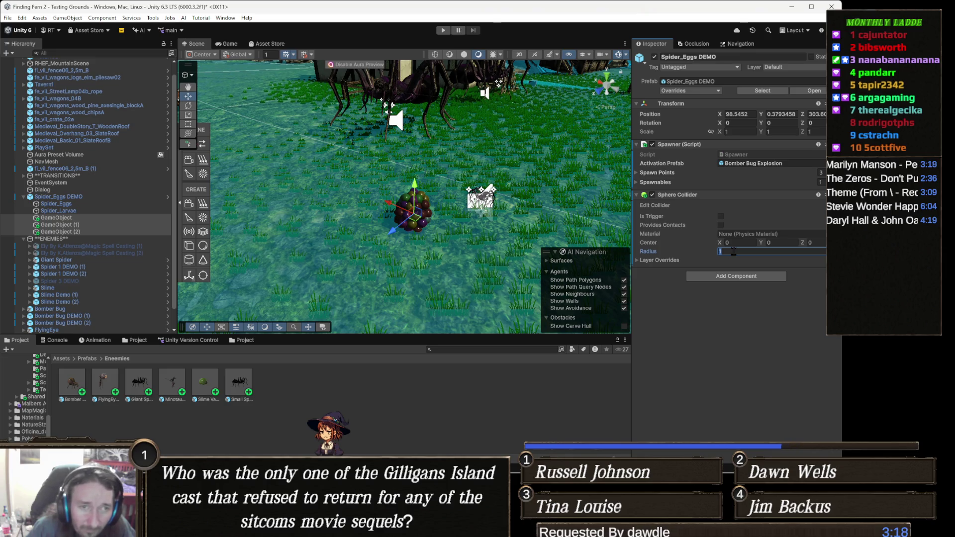
type("2")
right_click(573, 222)
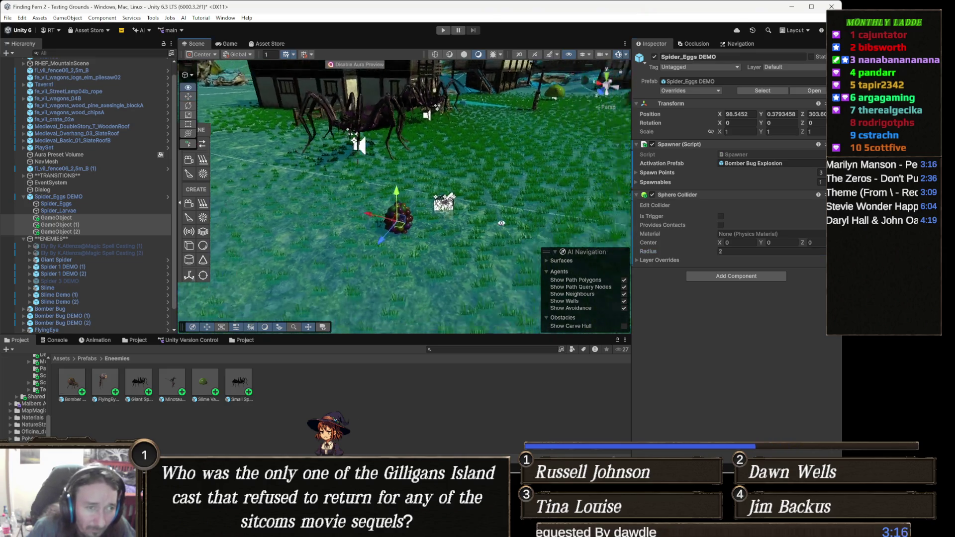
key("s")
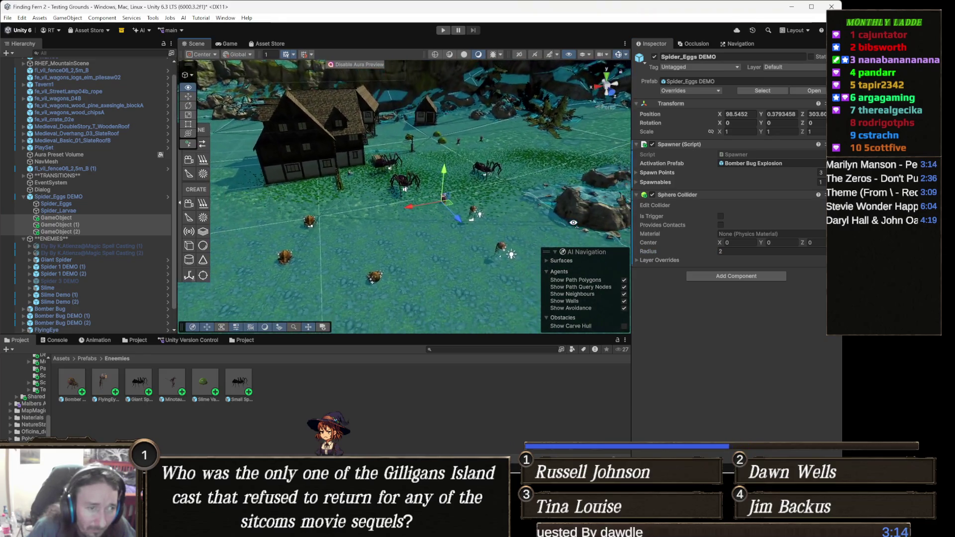
key("d")
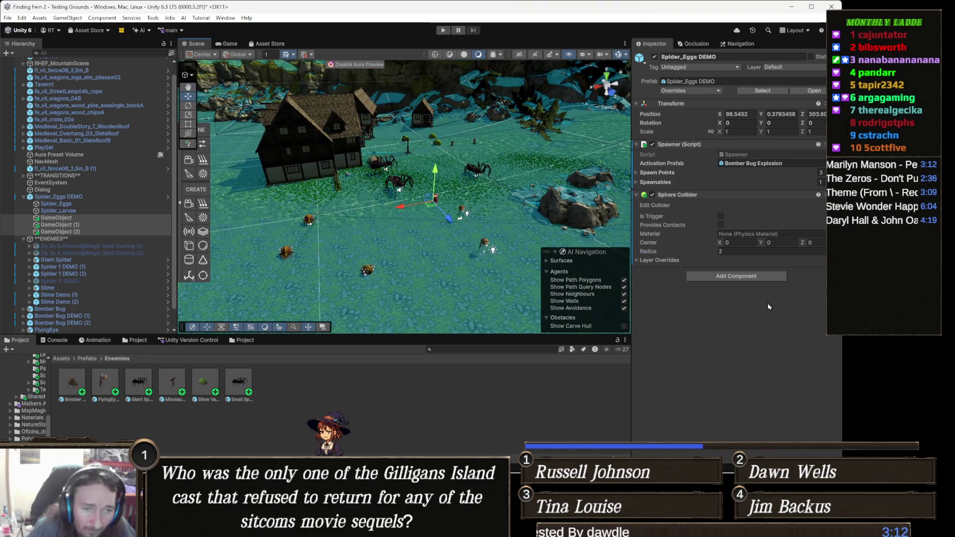
left_click(724, 252)
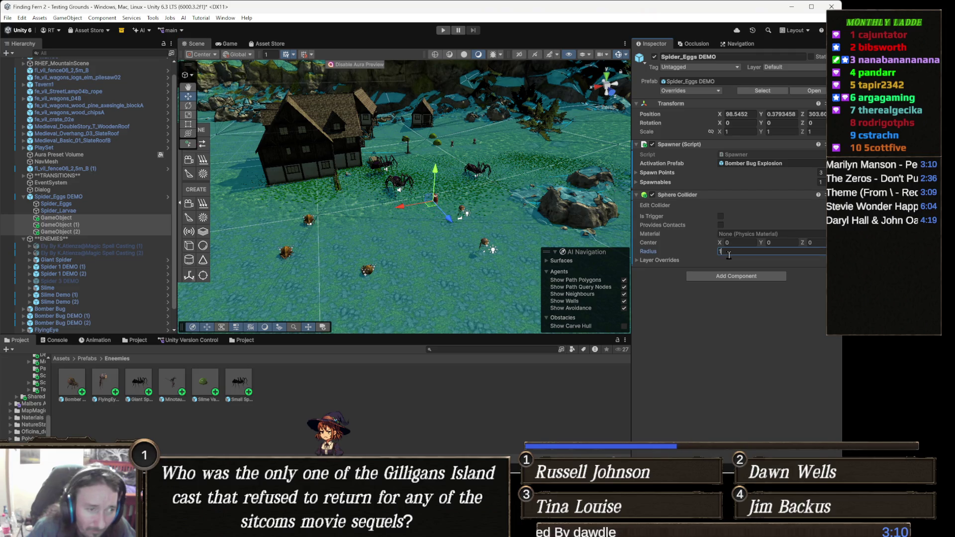
left_click_drag(711, 254, 674, 259)
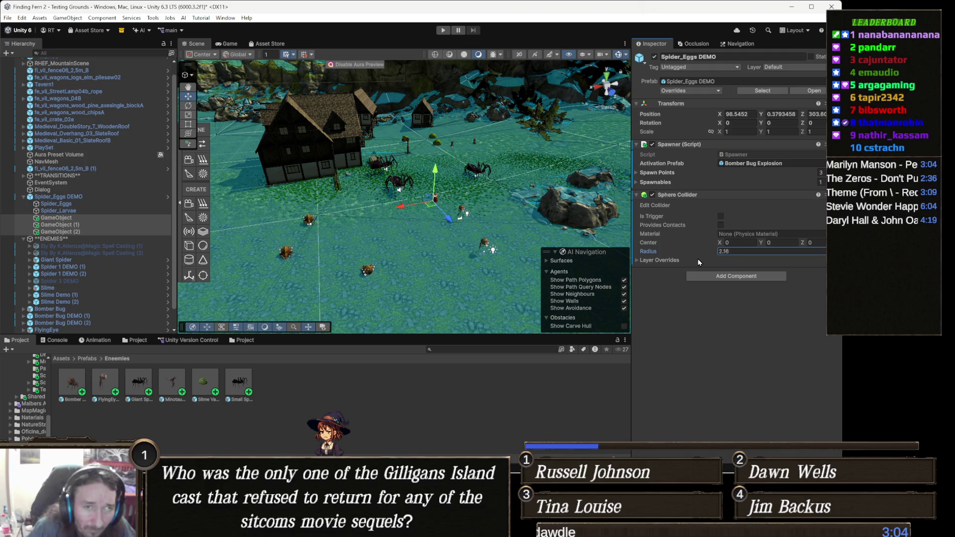
- Tick Is Trigger on the Sphere Collider and bring up the Layer list
left_click(617, 56)
left_click(617, 57)
left_click(618, 59)
key("w")
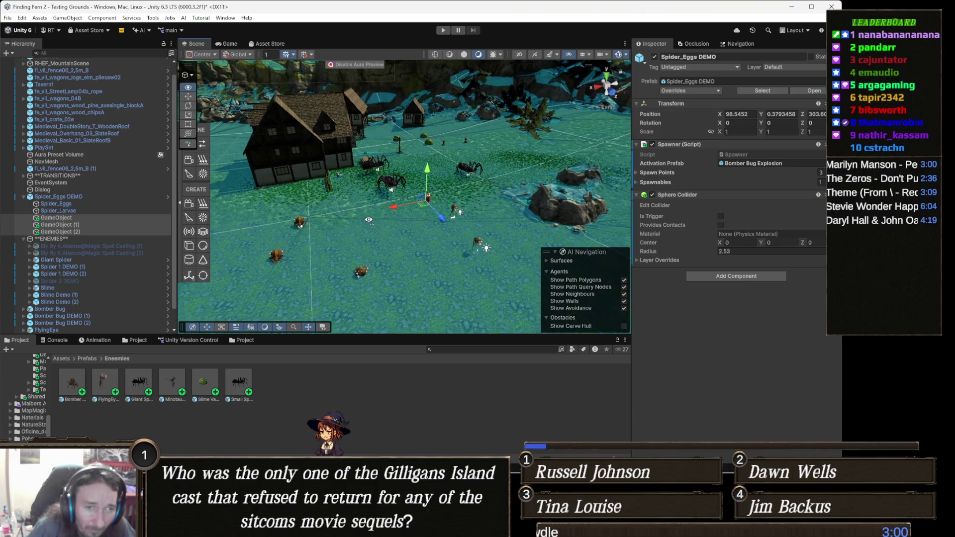
key("w")
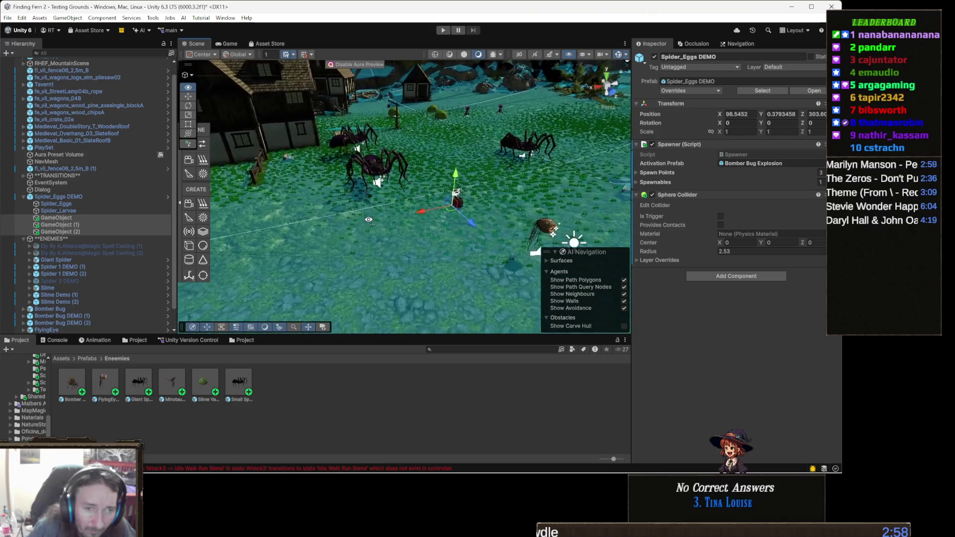
left_click(720, 217)
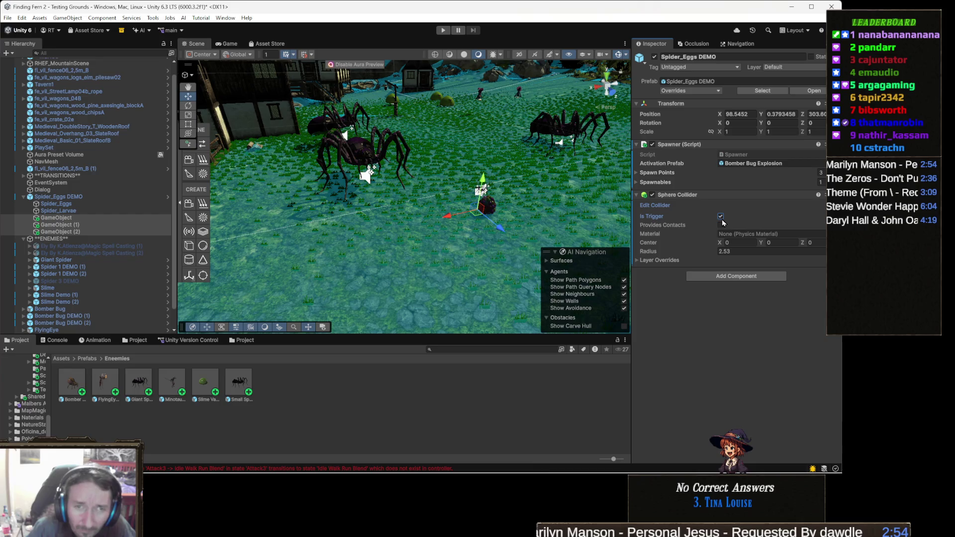
left_click_drag(448, 174, 472, 184)
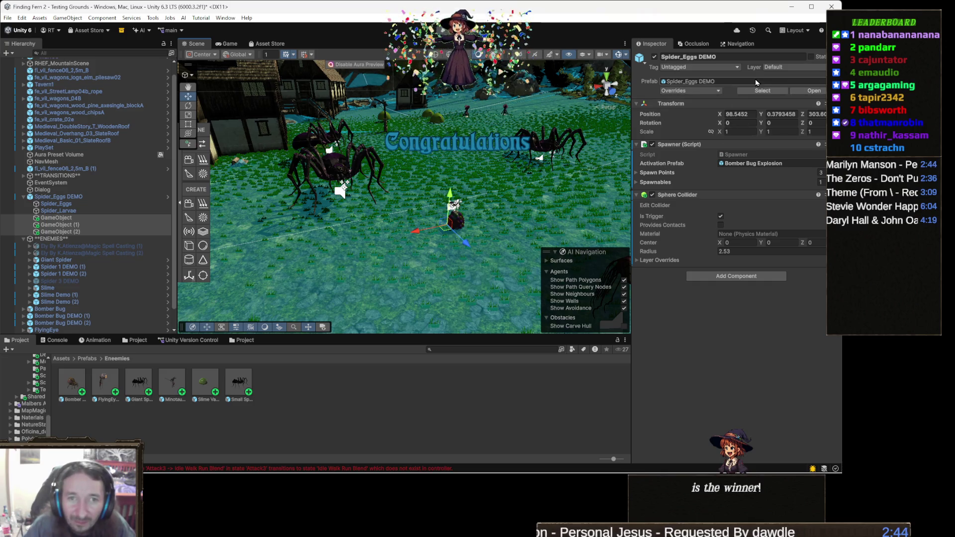
left_click(798, 69)
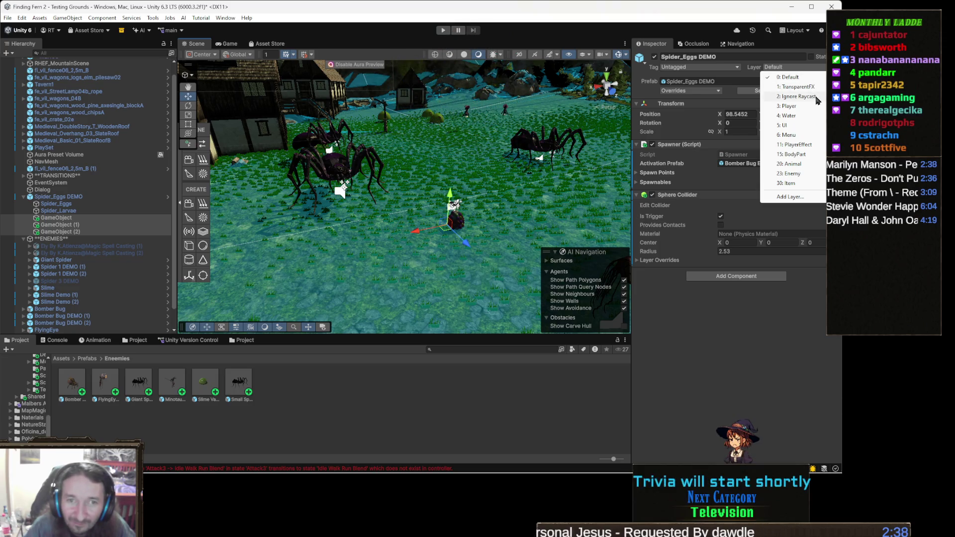
- Assign the Ignore Raycast layer to Spider_Eggs DEMO only, not to its children
left_click(815, 98)
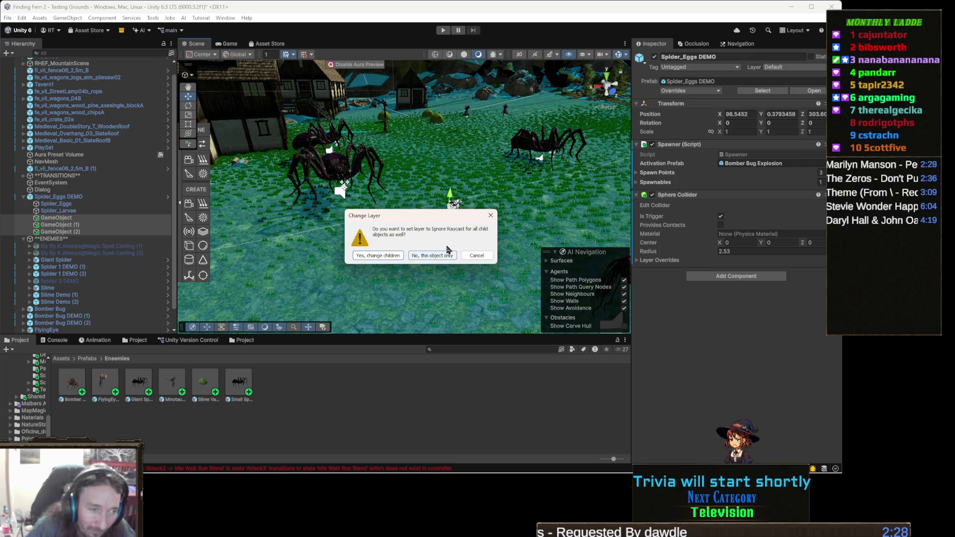
left_click(432, 255)
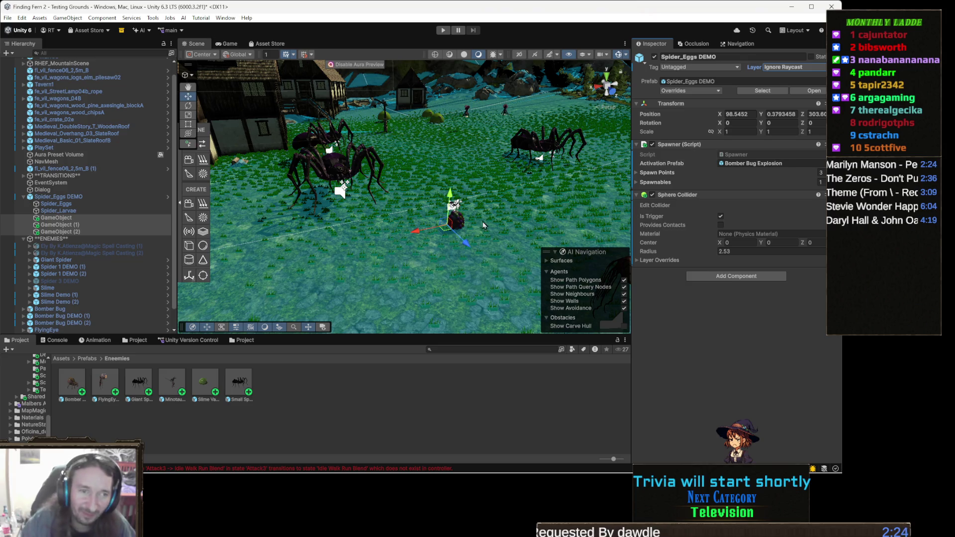
mouse_move(388, 282)
left_mouse_down()
mouse_move(437, 234)
mouse_move(464, 242)
left_mouse_up()
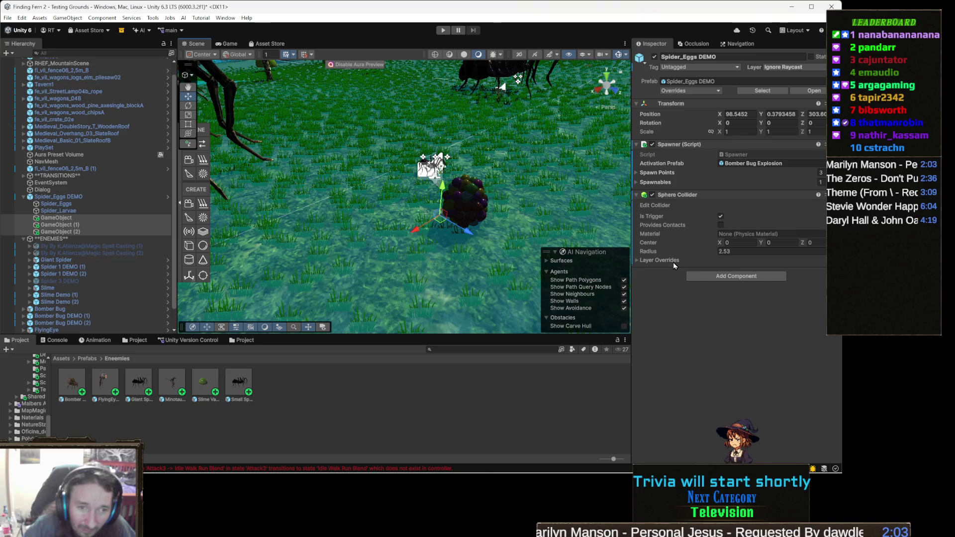
- Select Spider_Eggs DEMO and resize its trigger Sphere Collider radius to about 1.88
left_click_drag(488, 192, 491, 169)
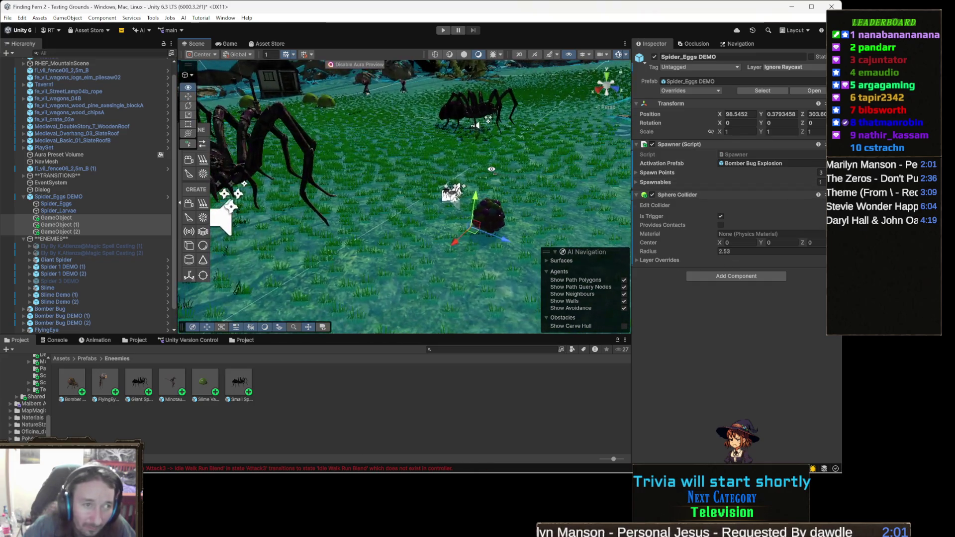
mouse_move(362, 132)
left_mouse_down()
mouse_move(328, 142)
mouse_move(492, 179)
left_mouse_up()
left_click(419, 174)
mouse_move(714, 254)
left_mouse_down()
mouse_move(694, 252)
mouse_move(706, 256)
left_mouse_up()
left_click_drag(478, 199, 465, 233)
- Frame the view on the egg spawner from a low overhead angle
mouse_move(432, 117)
left_mouse_down()
mouse_move(459, 174)
mouse_move(440, 180)
left_mouse_up()
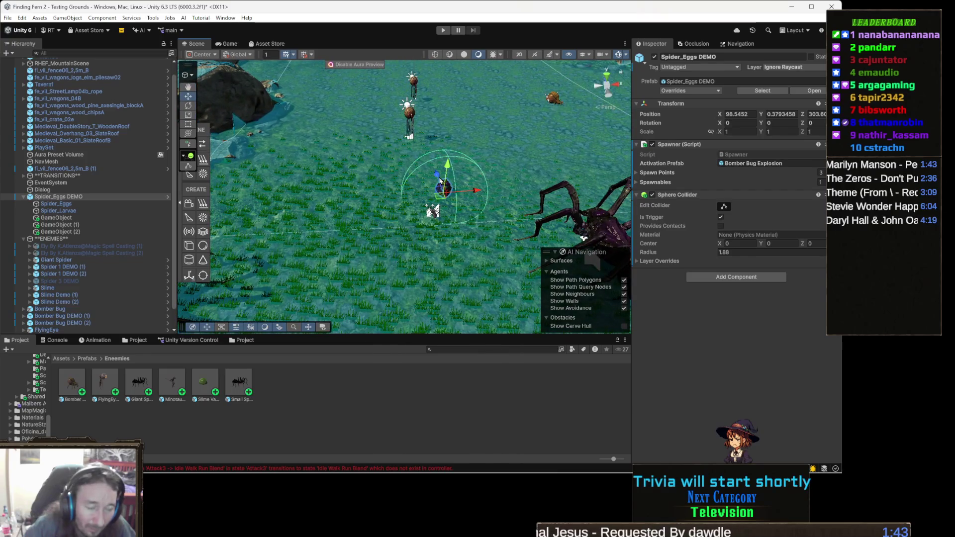
scroll(432, 213, "up", 5)
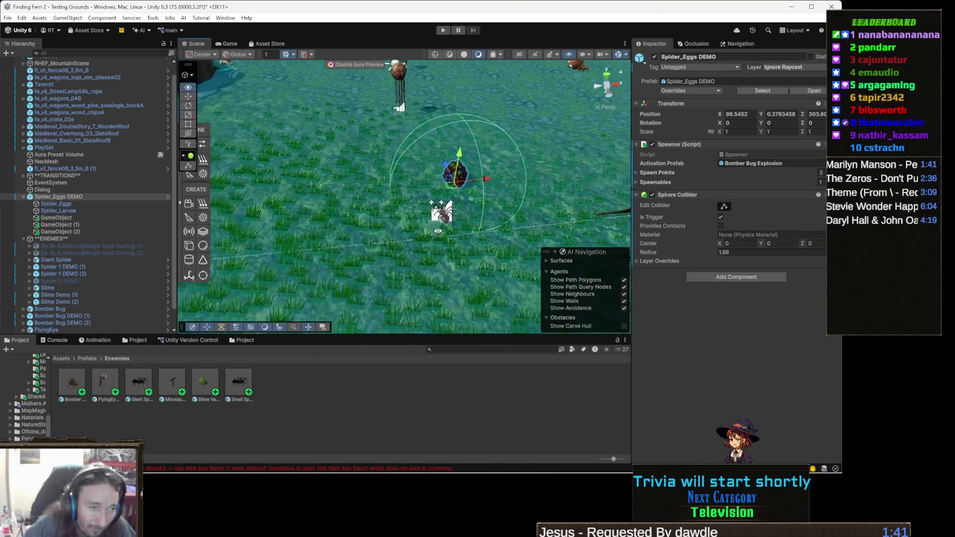
mouse_move(449, 218)
left_mouse_down()
mouse_move(427, 188)
mouse_move(512, 153)
left_mouse_up()
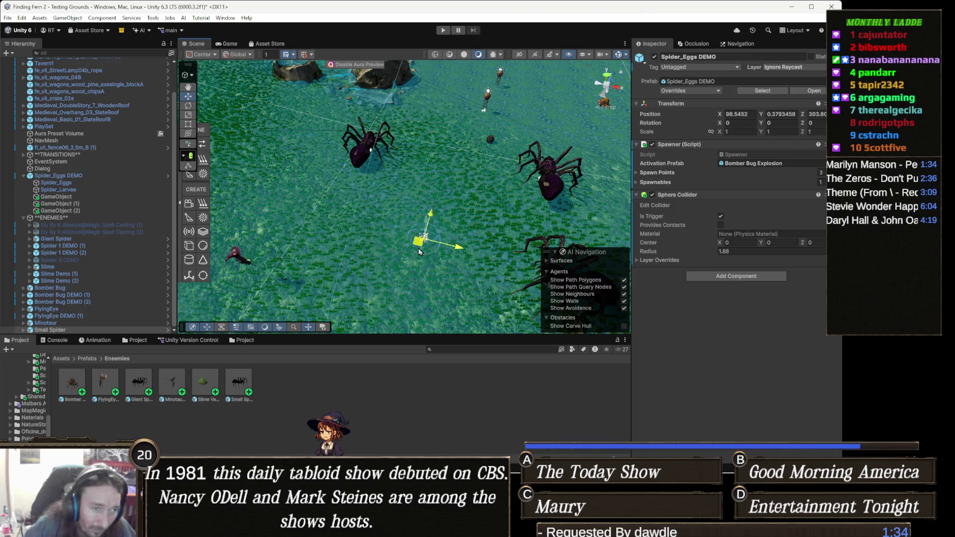
key("f")
scroll(410, 199, "up", 10)
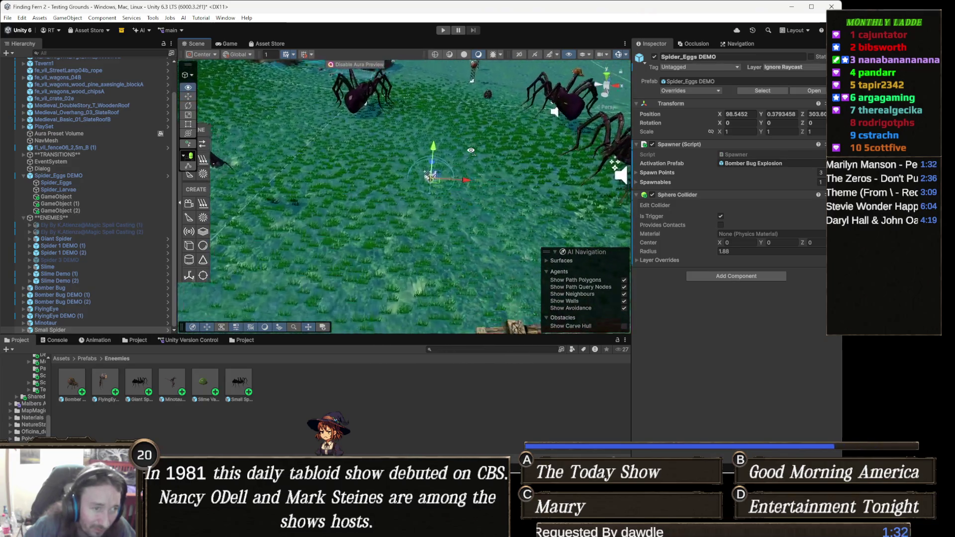
mouse_move(411, 198)
left_mouse_down()
mouse_move(495, 131)
mouse_move(491, 118)
mouse_move(482, 129)
left_mouse_up()
key("f")
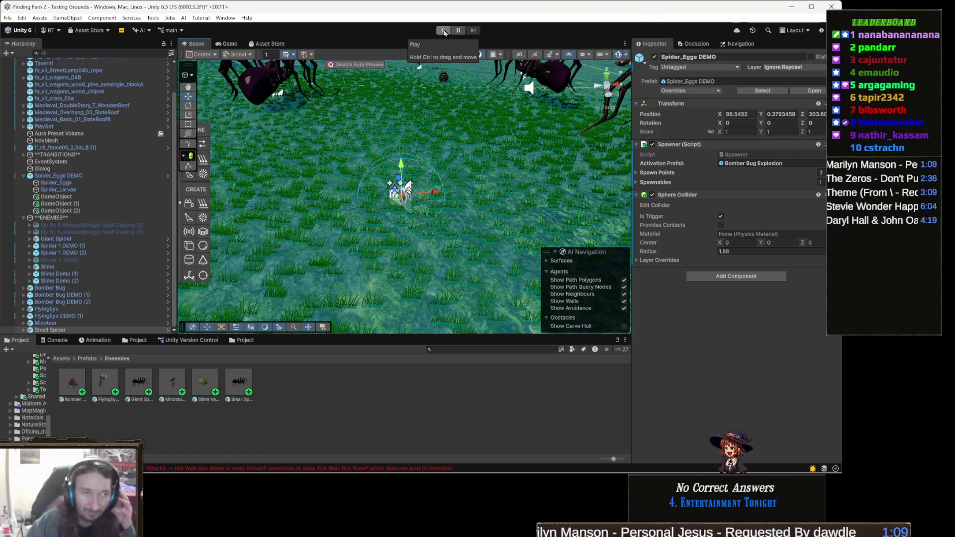
- Play the scene, then after the out-of-memory crash acknowledge the Application Error and quit
left_click(444, 31)
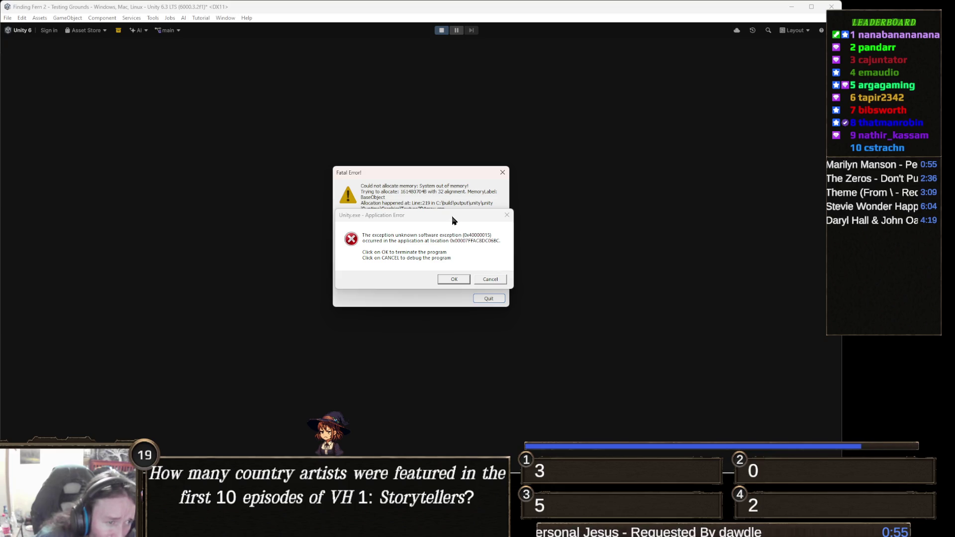
mouse_move(458, 214)
left_mouse_down()
mouse_move(512, 264)
mouse_move(491, 289)
mouse_move(487, 274)
mouse_move(466, 308)
left_mouse_up()
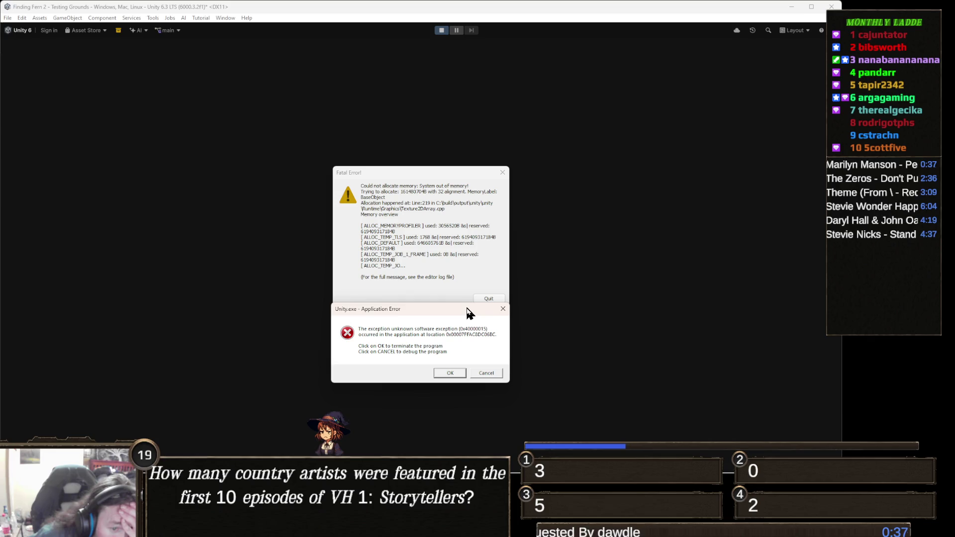
left_click_drag(467, 311, 477, 225)
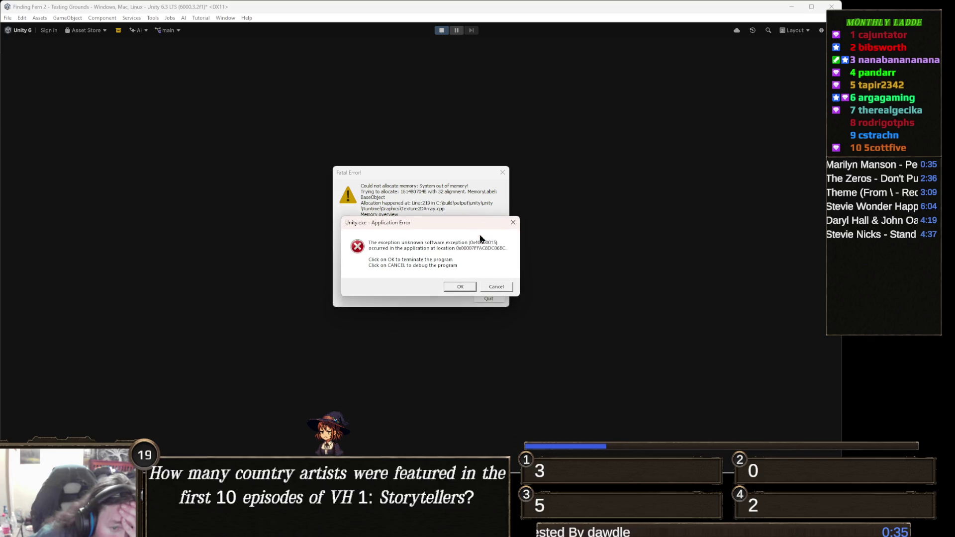
left_click(471, 284)
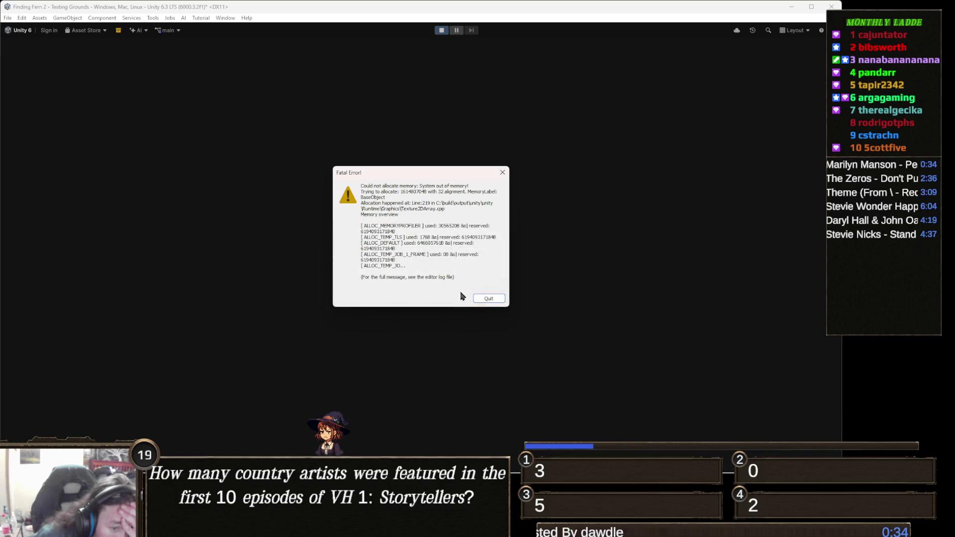
left_click(488, 298)
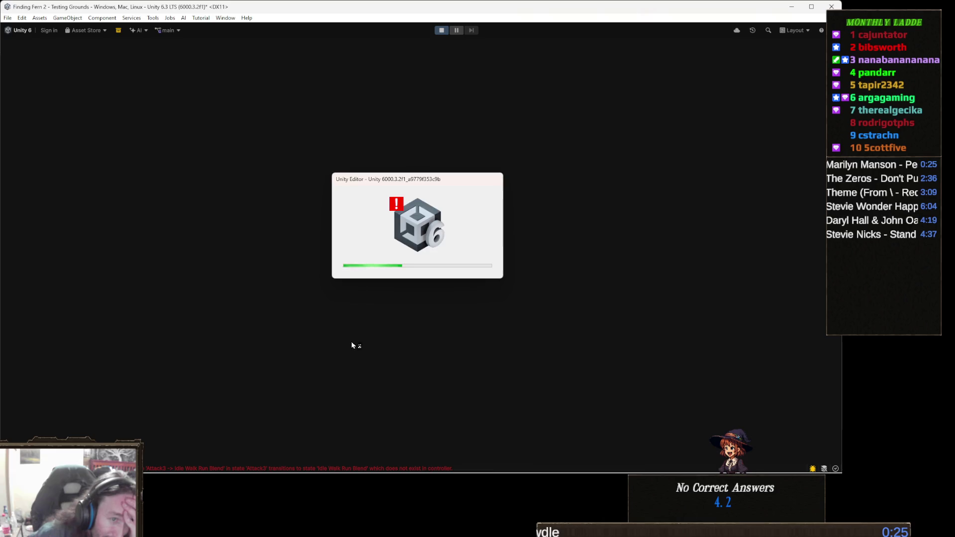
mouse_move(358, 475)
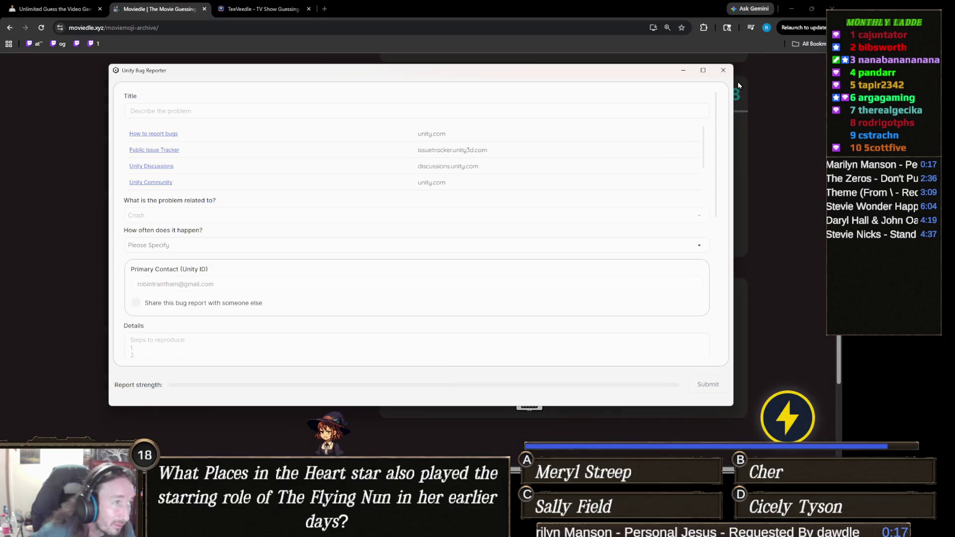
- Close the Bug Reporter without submitting and reopen Finding Fern 2 from Unity Hub
left_click(723, 70)
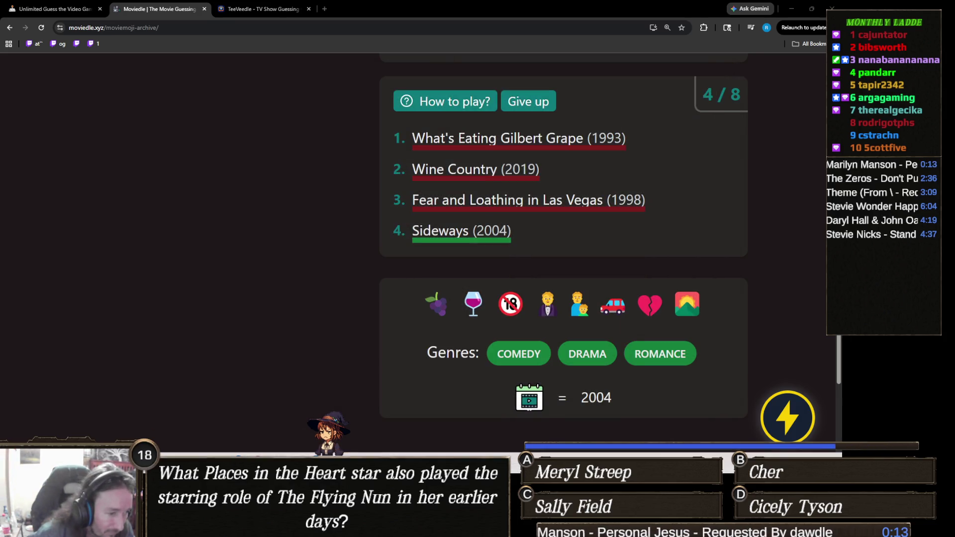
left_click(373, 279)
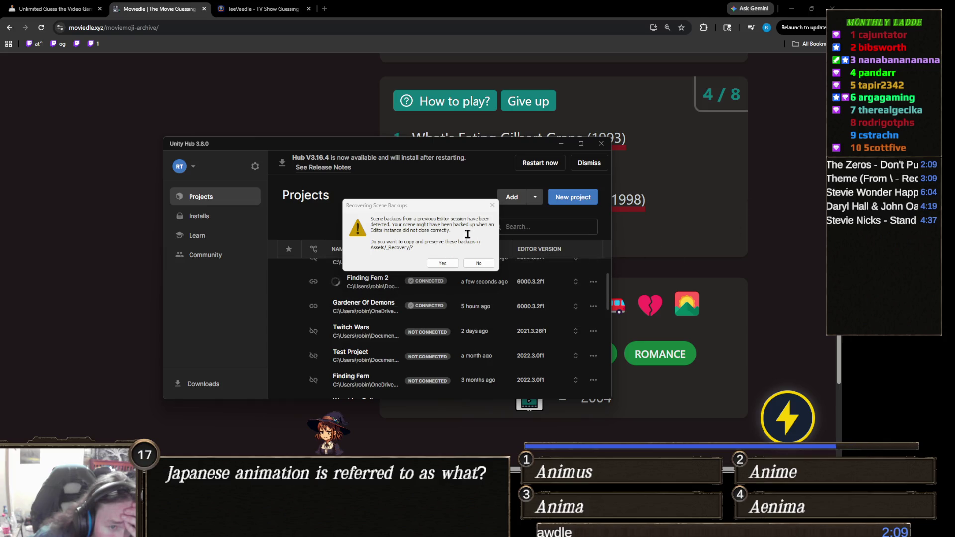
- Answer Yes to keep the recovered scene backups
left_click(442, 262)
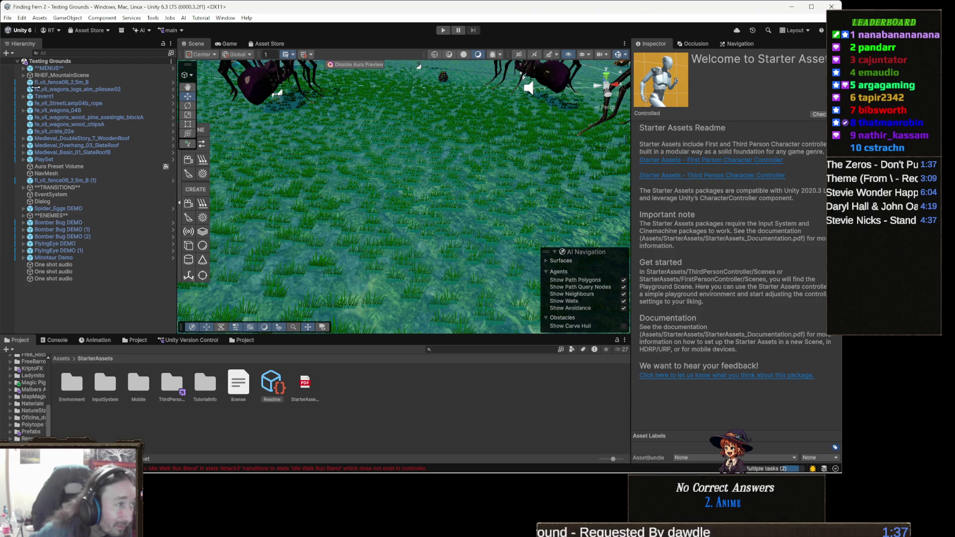
- Find Testing Grounds in the project, open recovered scene 0 (3) from _Recovery, and play it
left_click(89, 61)
right_click(88, 62)
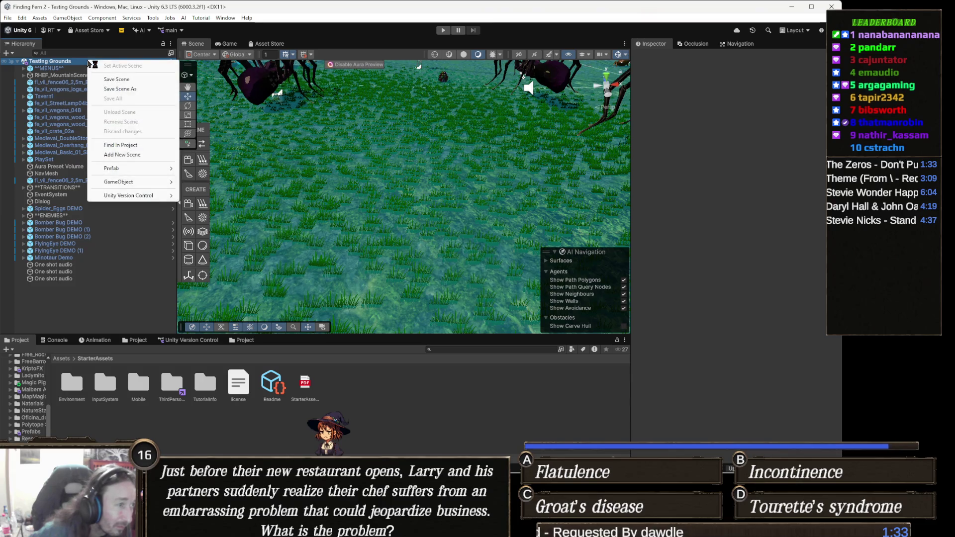
left_click(121, 146)
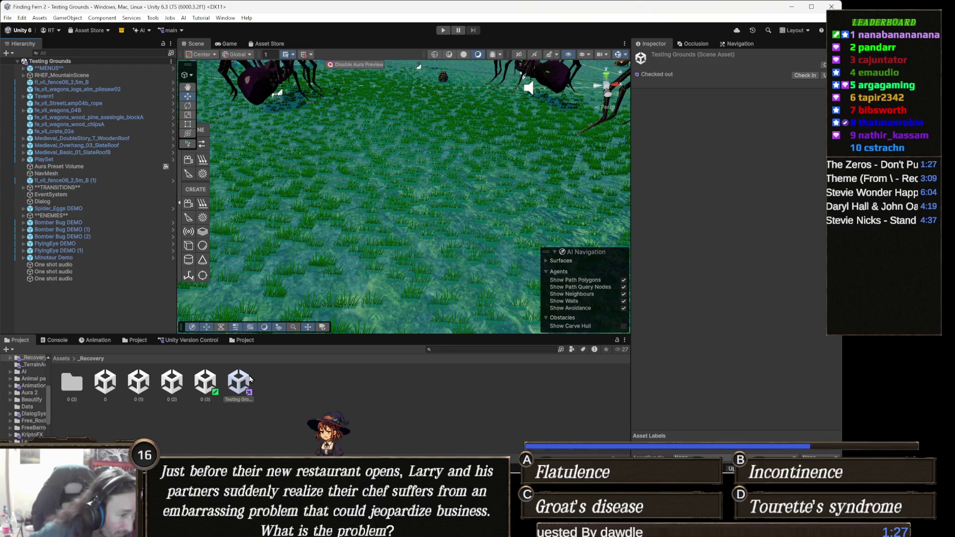
double_click(205, 384)
key("ctrl+p")
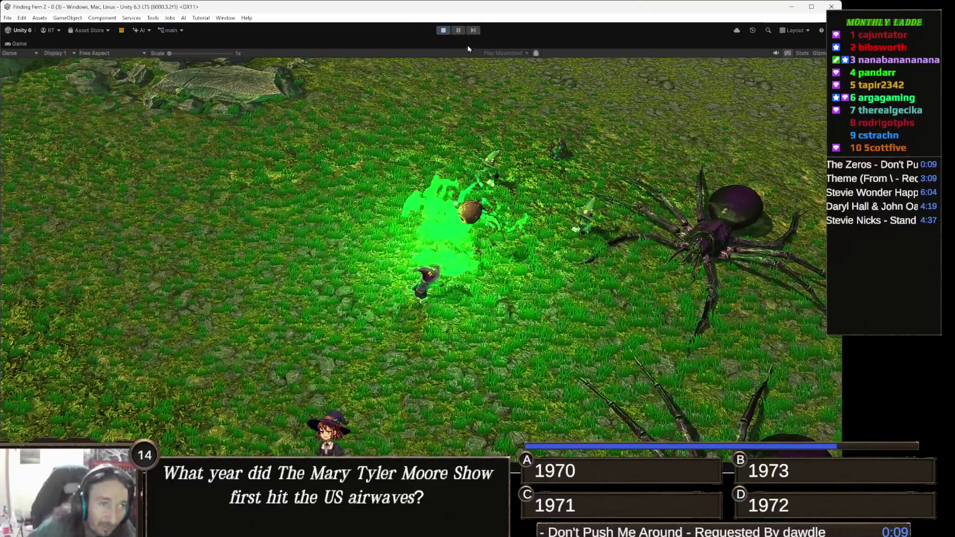
- Stop play mode, then bring up and maximise the Google Gemini browser window
left_click(444, 30)
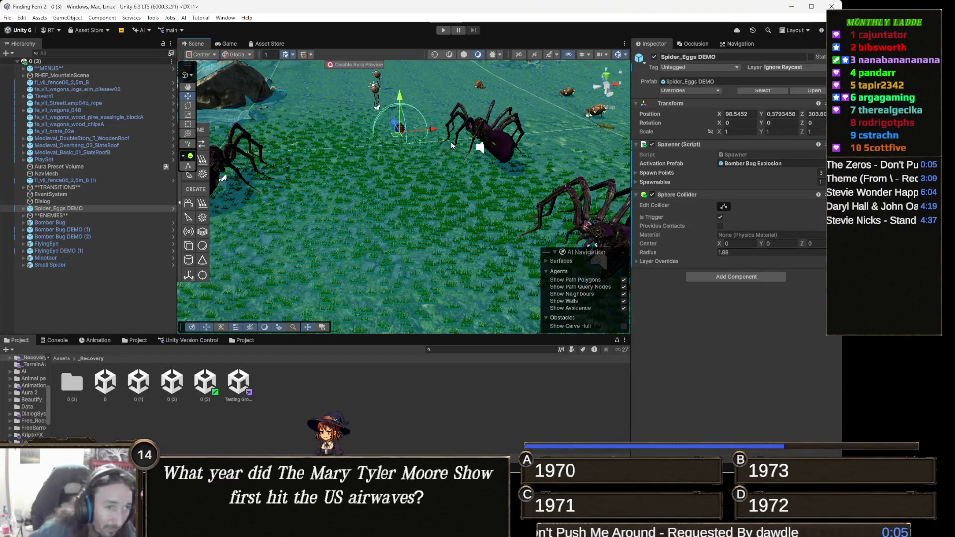
left_click_drag(509, 122, 492, 80)
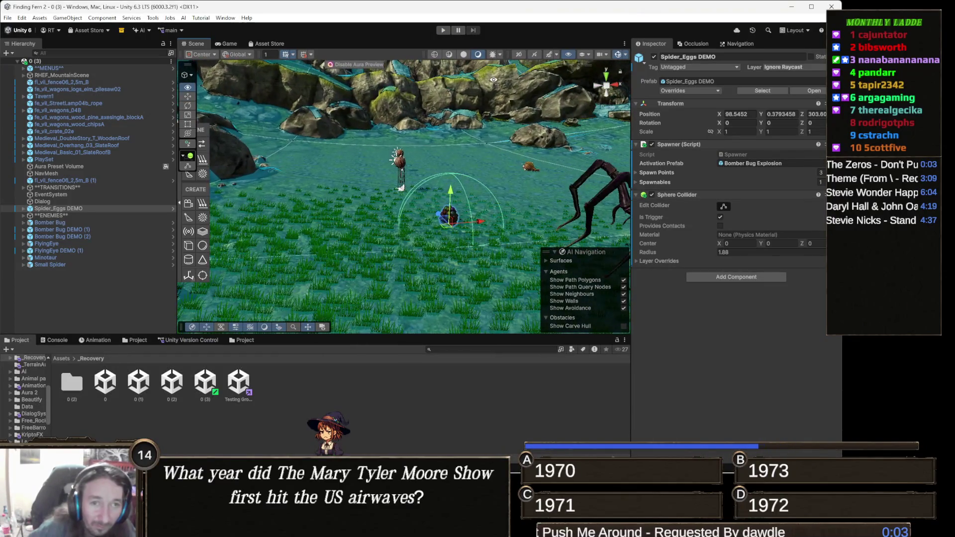
mouse_move(424, 163)
left_mouse_down()
mouse_move(393, 214)
mouse_move(433, 217)
mouse_move(429, 249)
mouse_move(312, 253)
left_mouse_up()
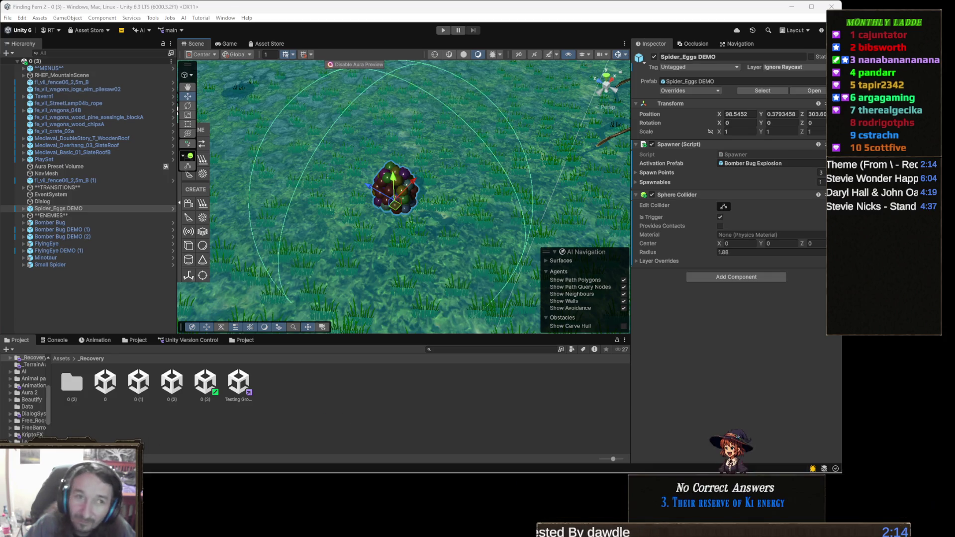
key("alt+Tab")
left_click_drag(309, 9, 355, 2)
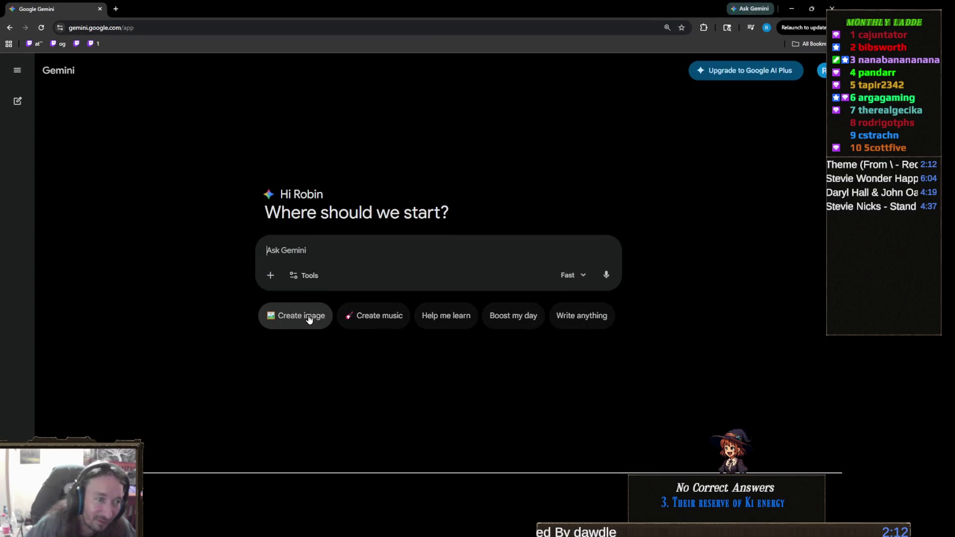
- Send a Canvas prompt for a voiceover client-lead web app, retrying failed API calls, 10 at a time
left_click(317, 274)
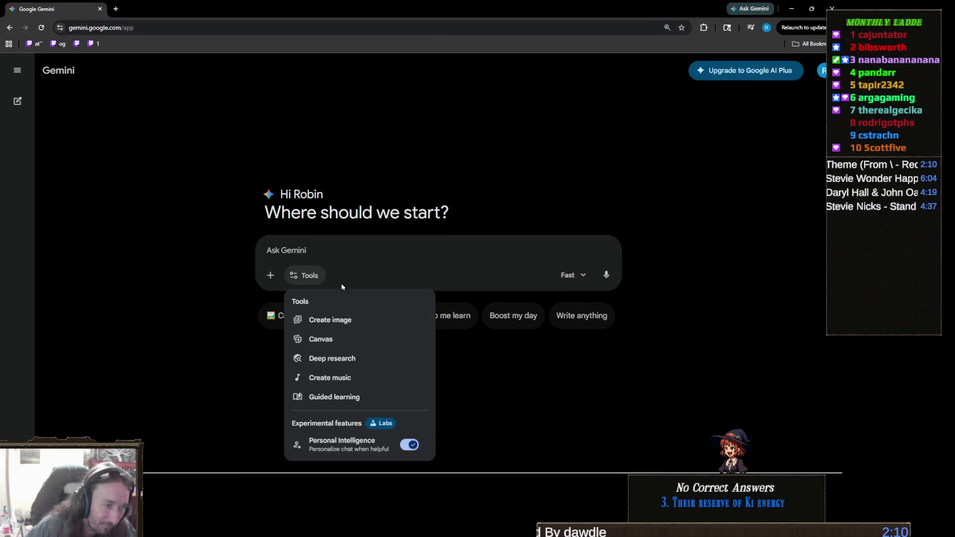
left_click(341, 338)
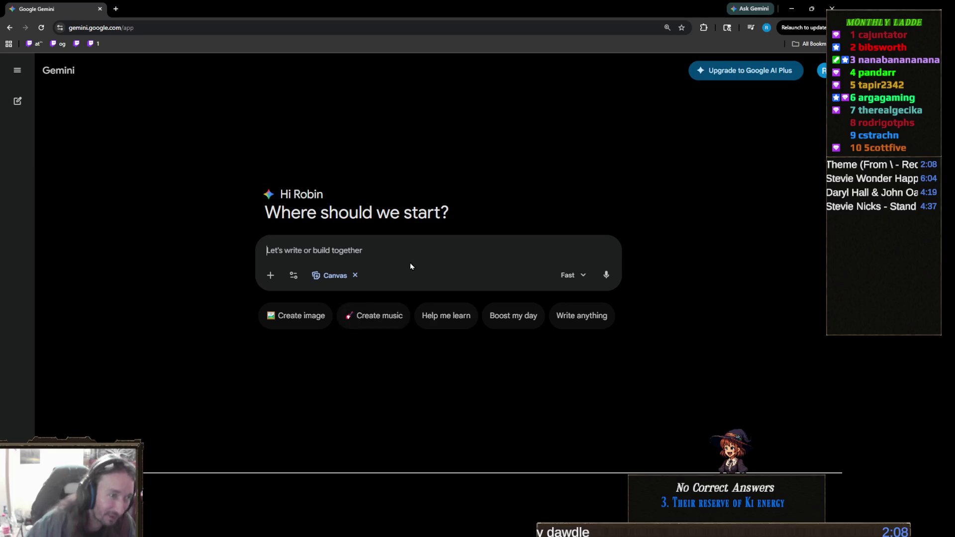
type("Build me ")
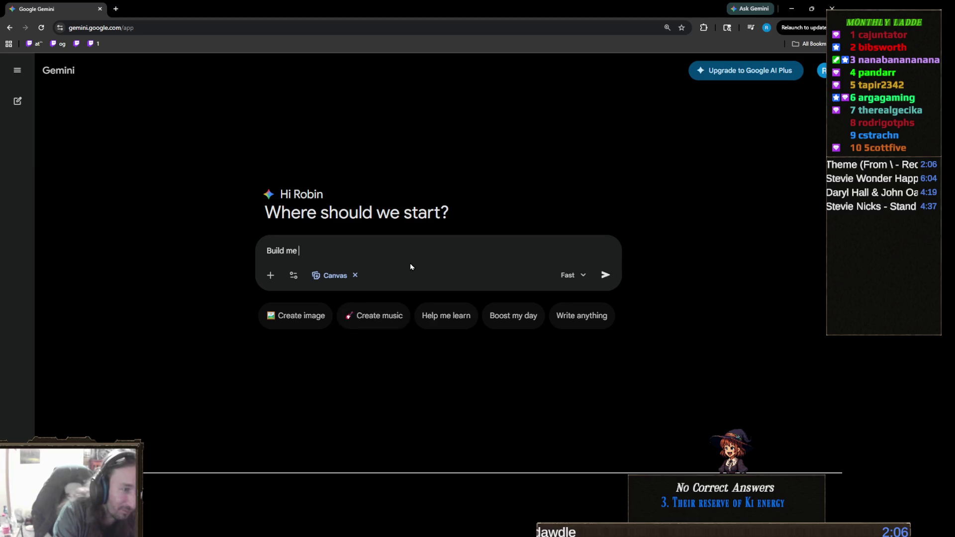
type("a web app the uses Gemini API calls to build a database of companies ")
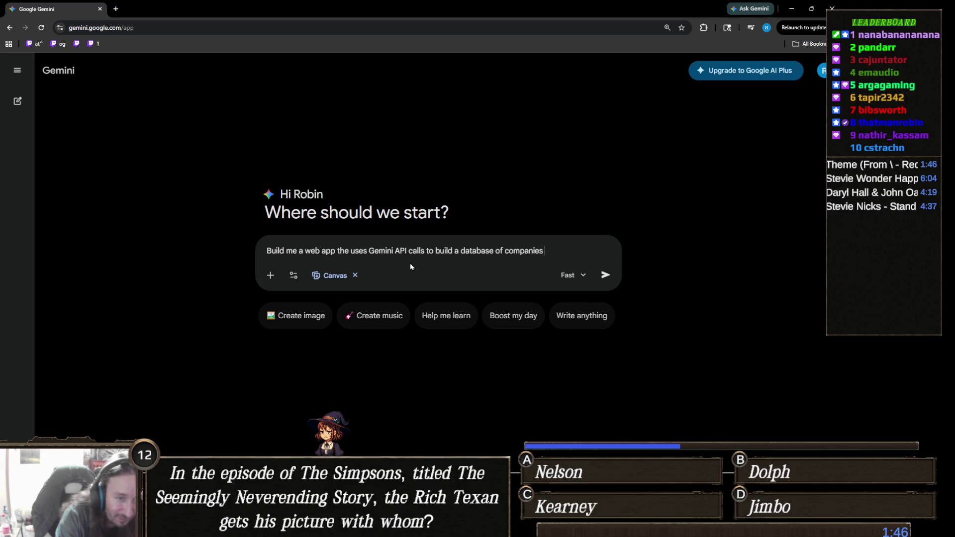
type("I could offer my")
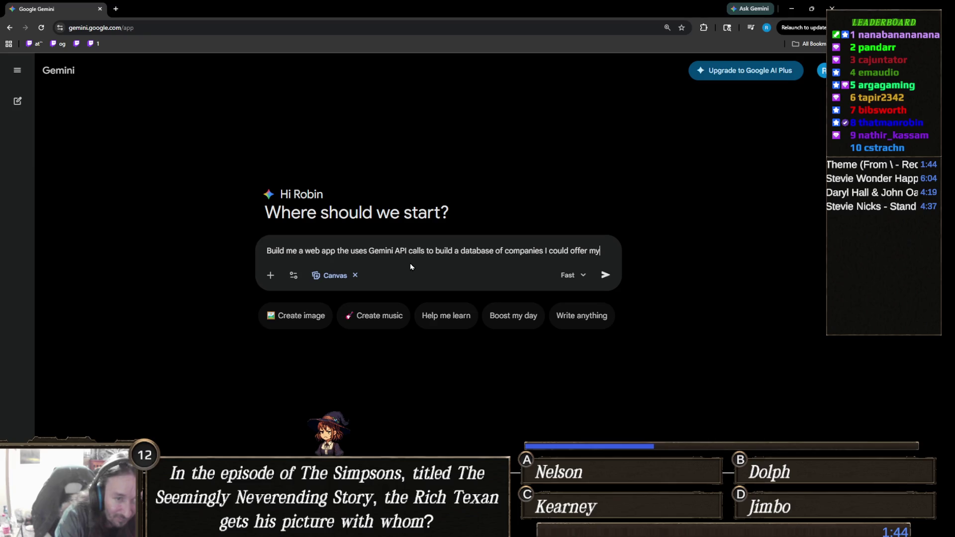
type(" Voiceover ")
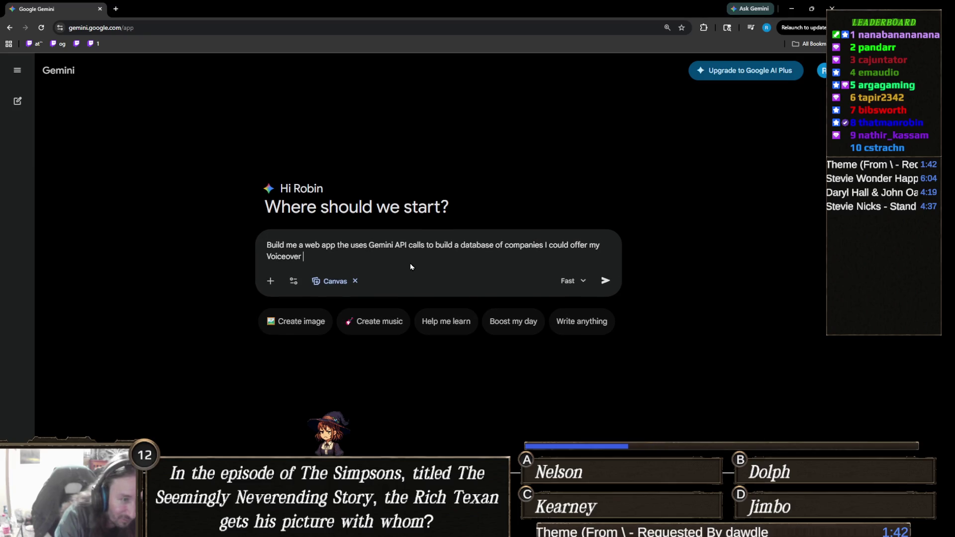
type("work to")
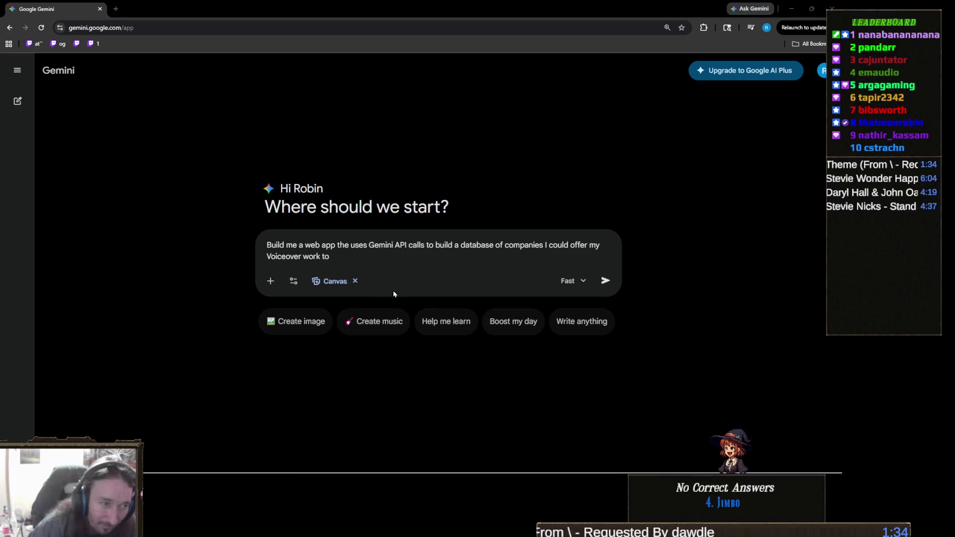
type("make it so if the API call fails or return")
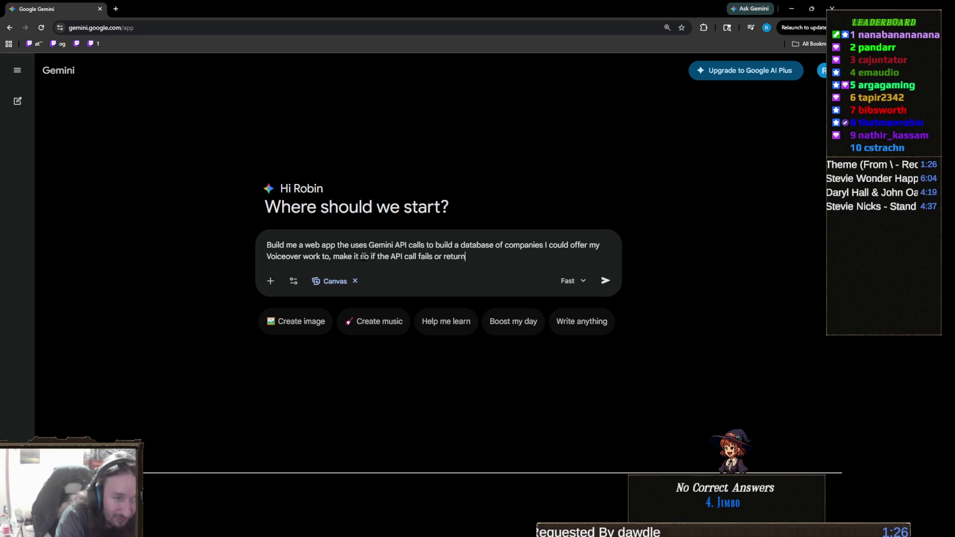
type("s incomplete")
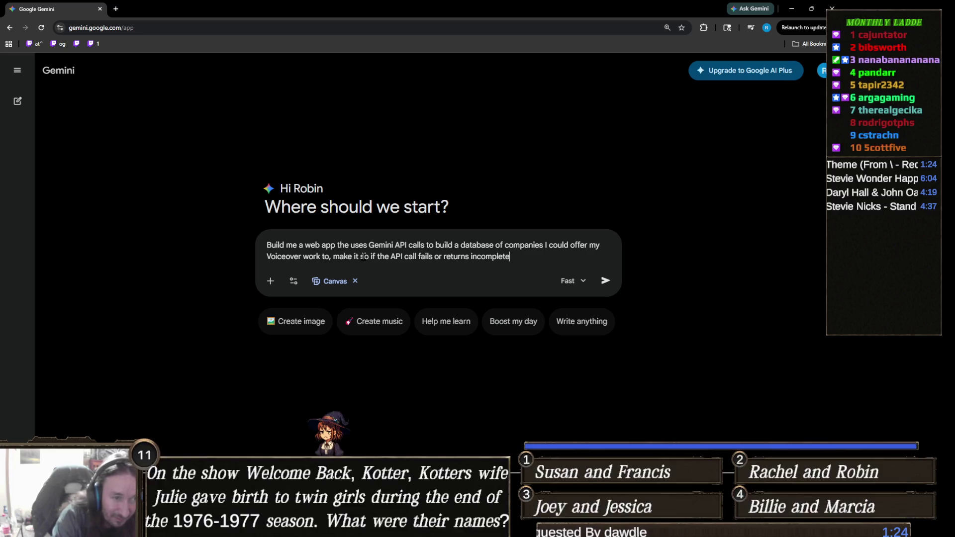
type(" to resend")
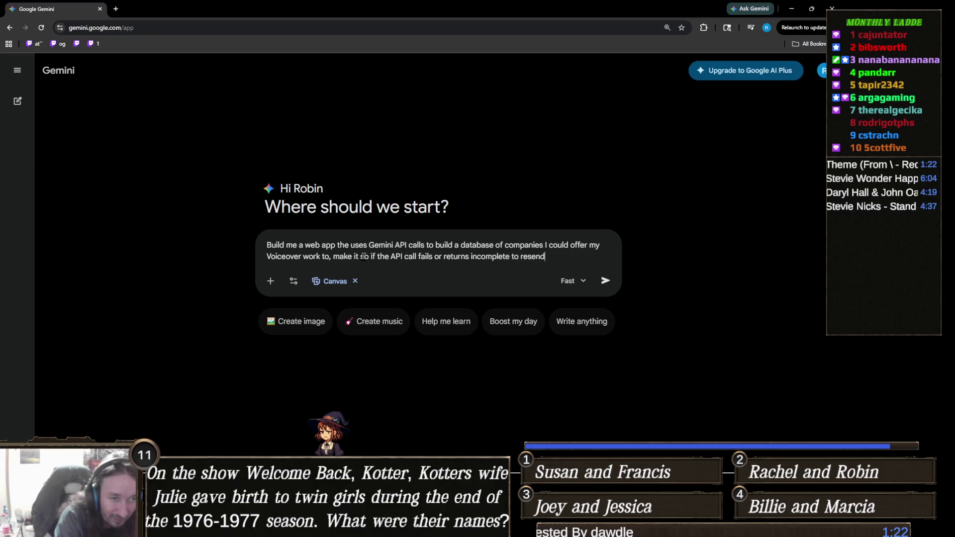
type(" the API call untill it succeeds. ")
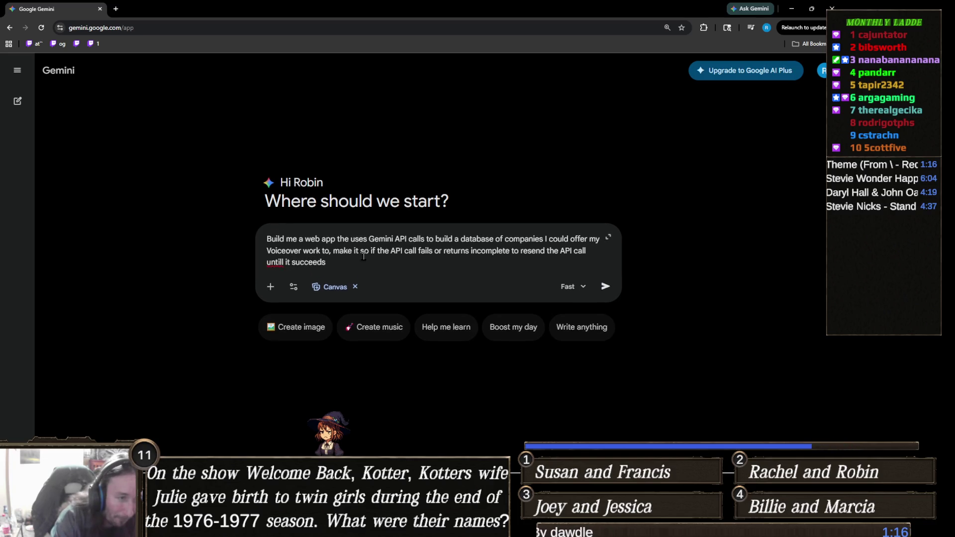
type("D")
key("BackSpace")
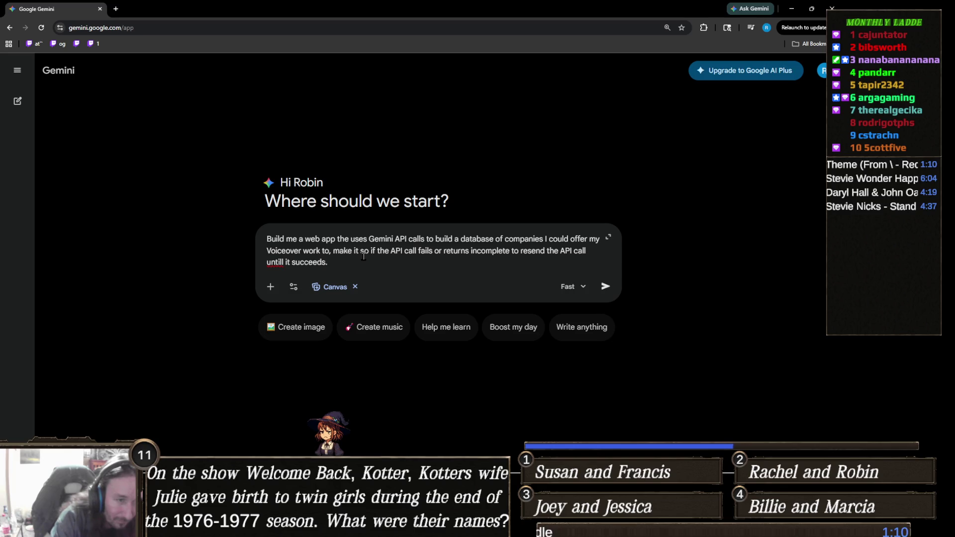
type("Do 10 API c")
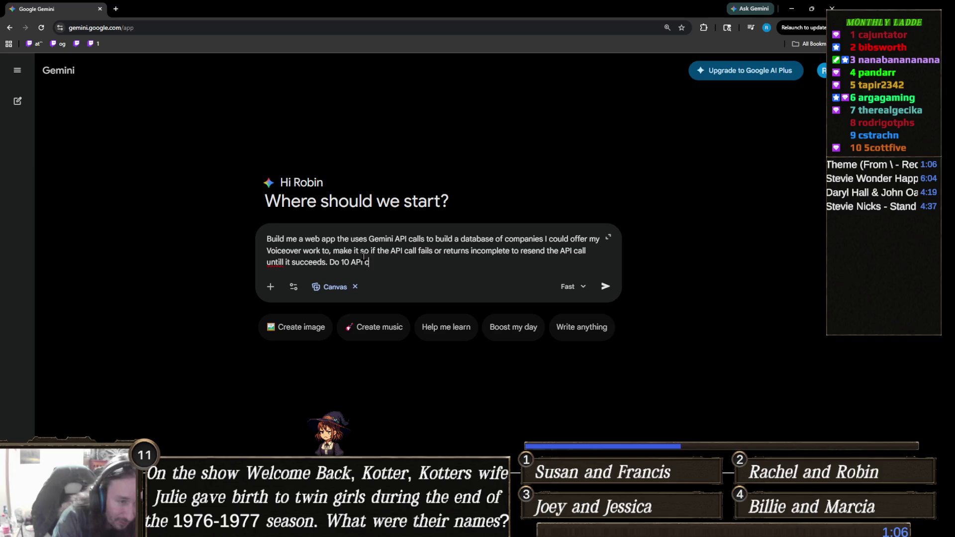
type("alls at a time")
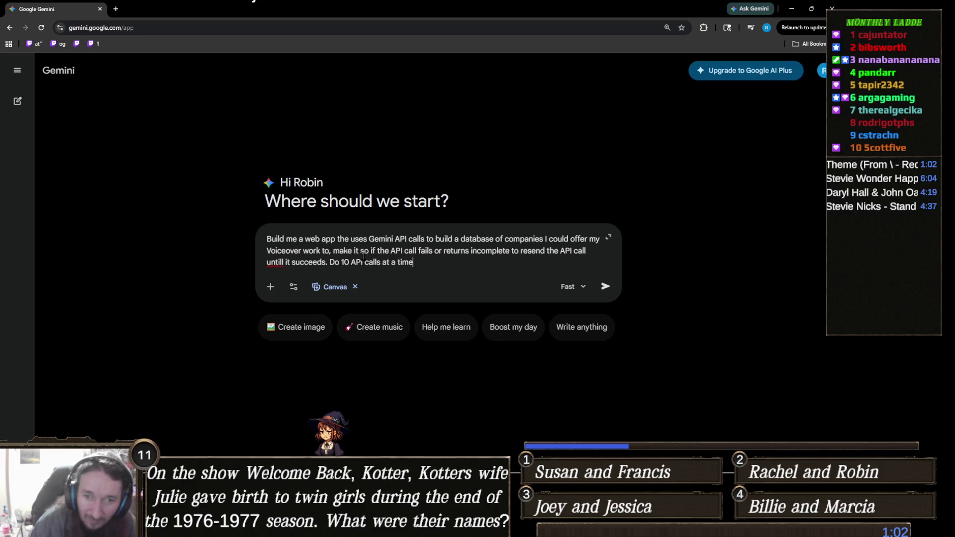
key("Return")
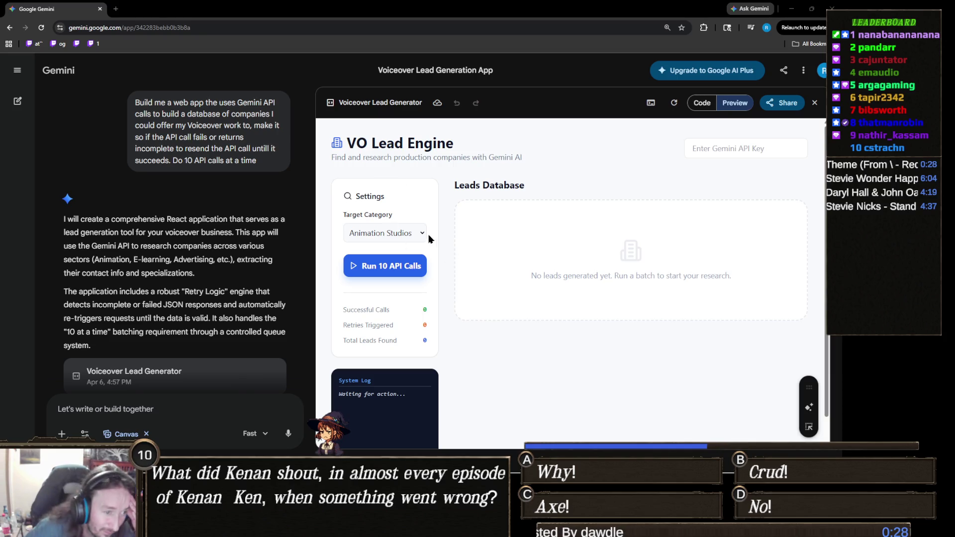
- Scroll through the VO Lead Engine preview and open its target categories list
scroll(444, 277, "down", 1)
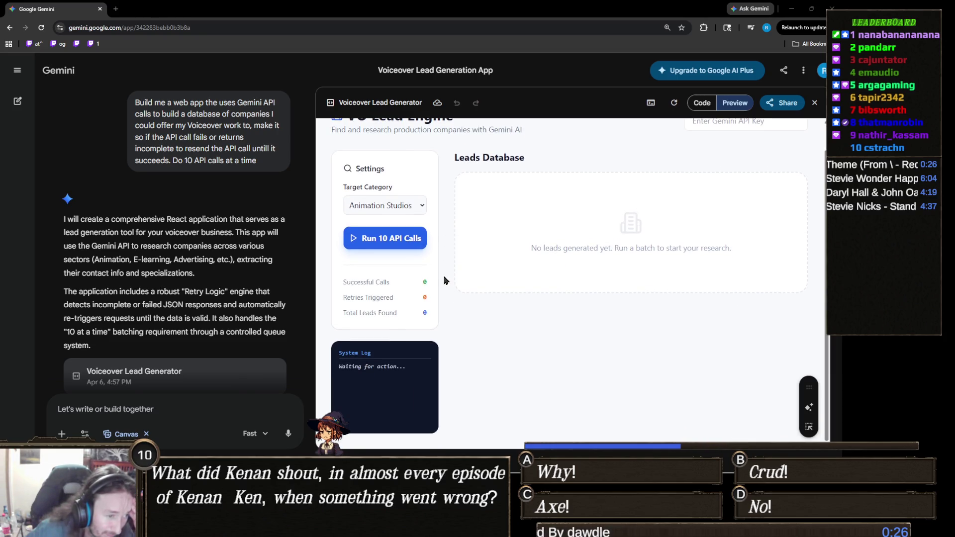
scroll(470, 276, "up", 1)
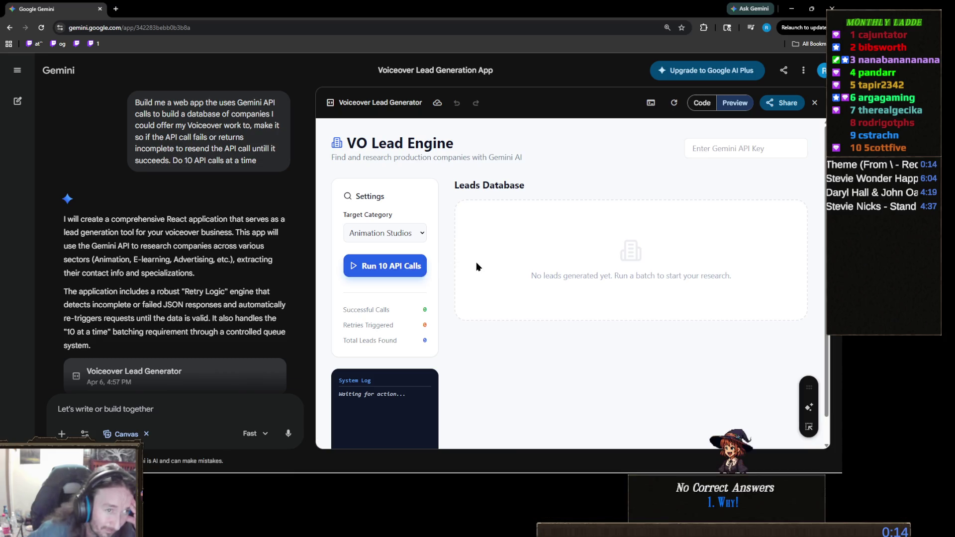
scroll(475, 268, "down", 1)
scroll(459, 293, "up", 1)
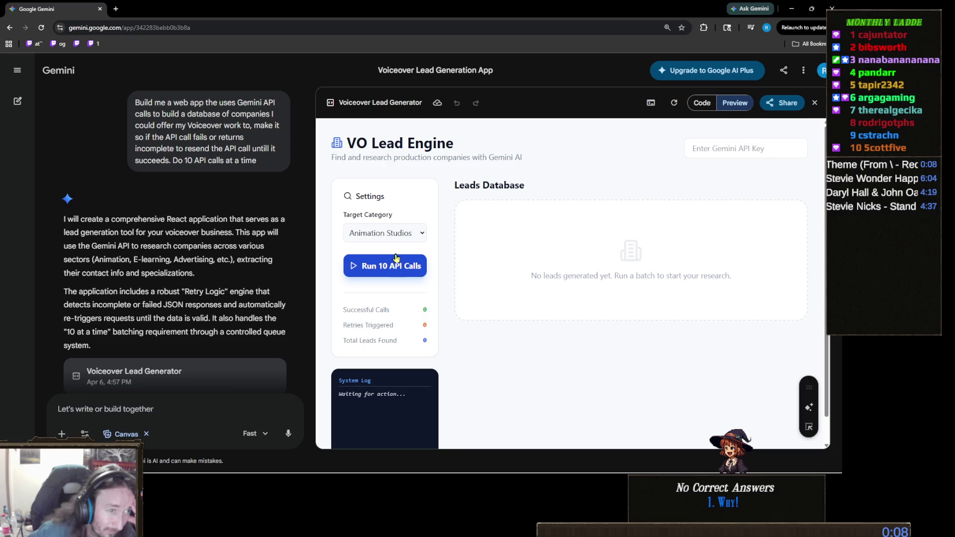
left_click(422, 235)
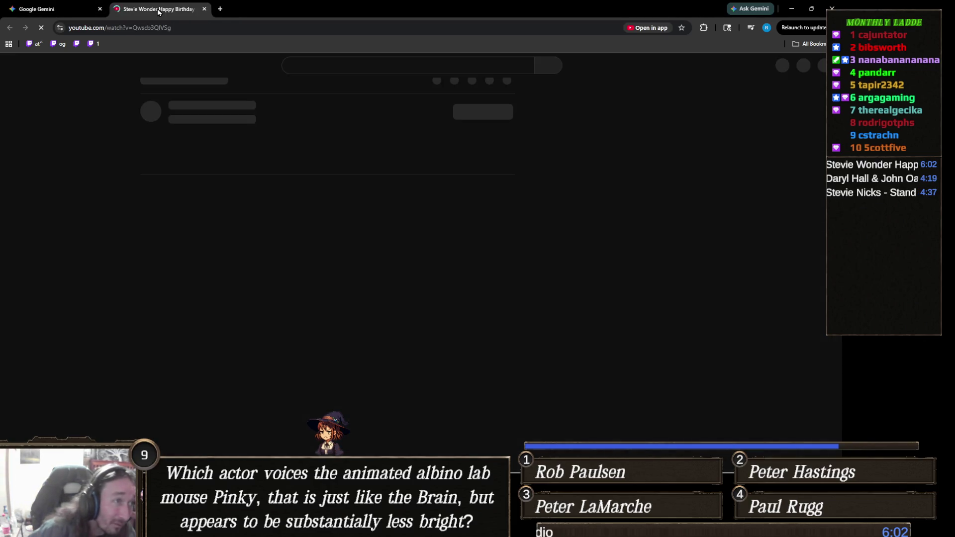
- Close the YouTube music video tab with Ctrl+W
key("ctrl+w")
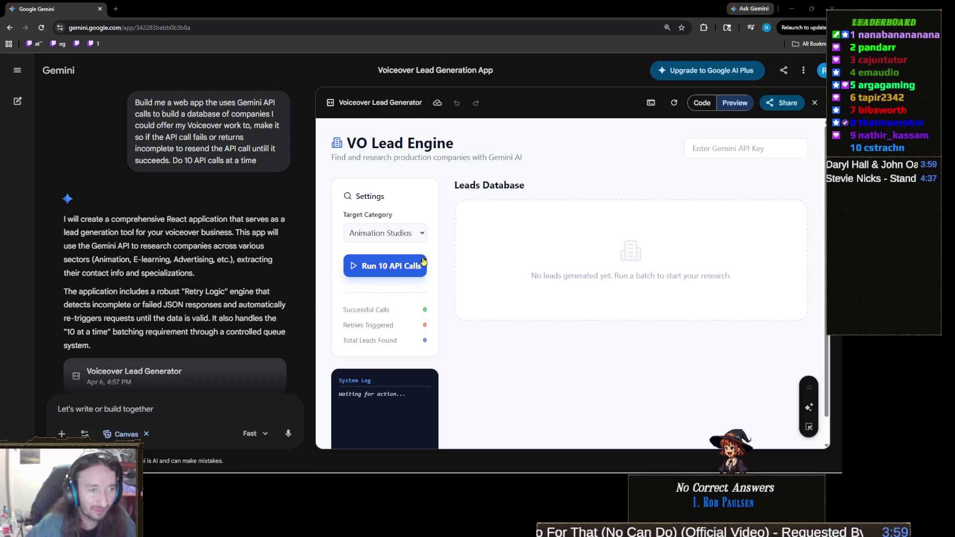
- Run a 10-call batch for Commercial Ad Agencies, then view the app's source code when no leads appear
left_click(402, 234)
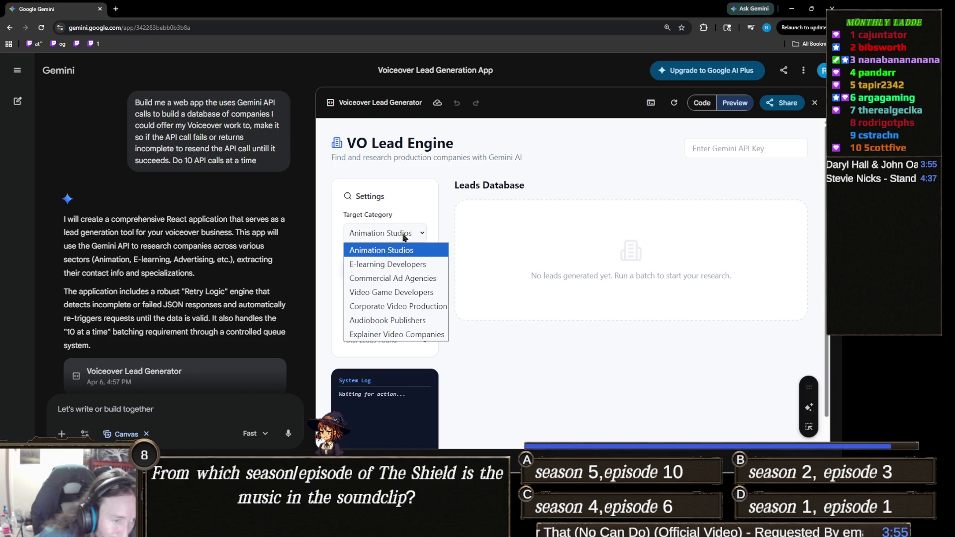
left_click(415, 278)
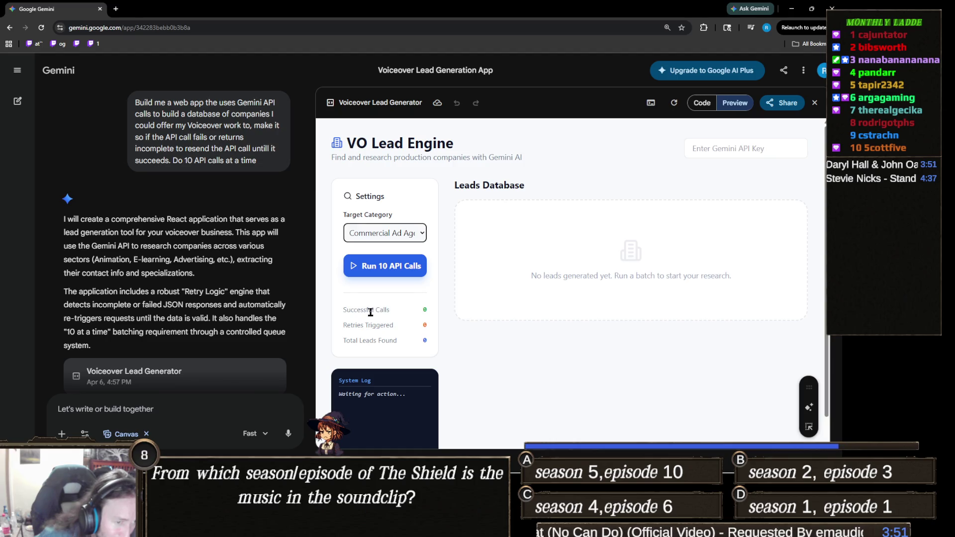
left_click(408, 267)
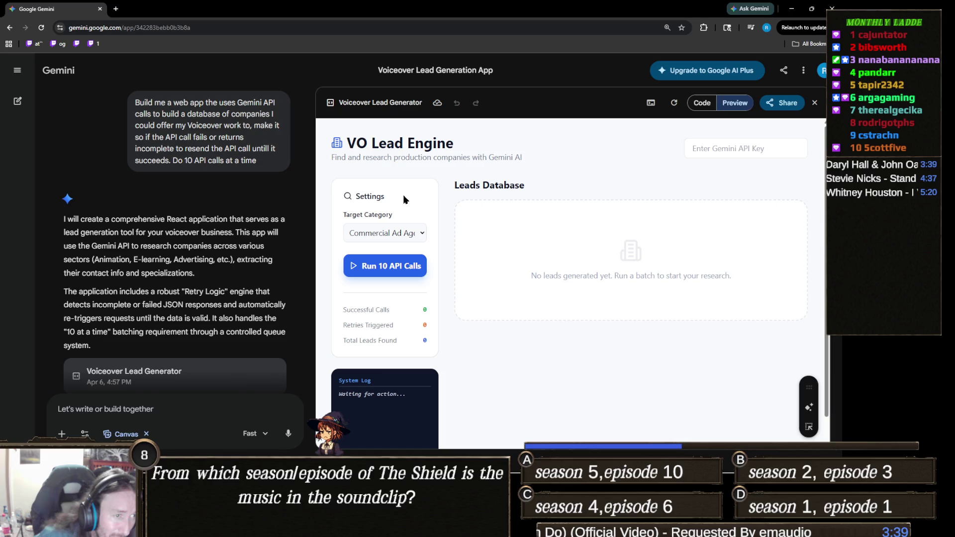
scroll(388, 219, "down", 1)
scroll(553, 230, "up", 1)
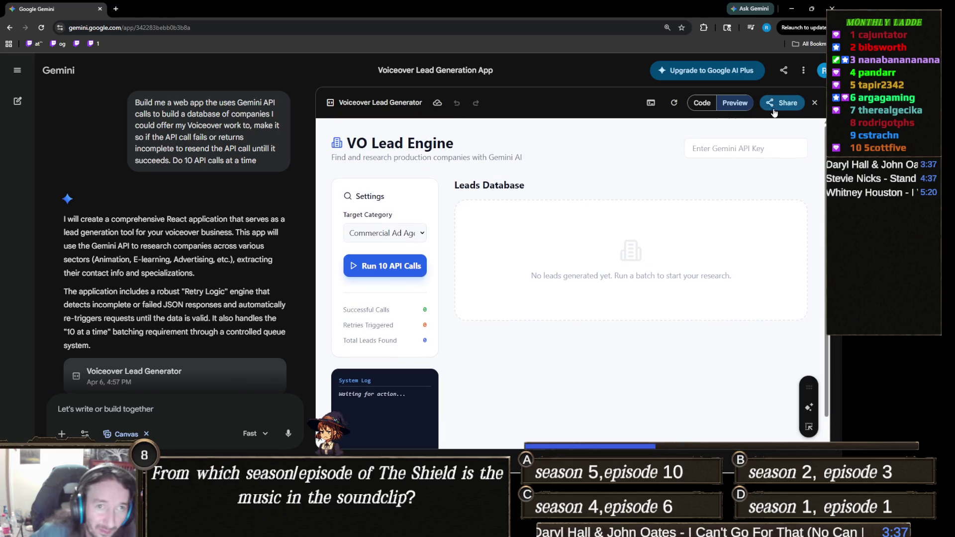
left_click(706, 105)
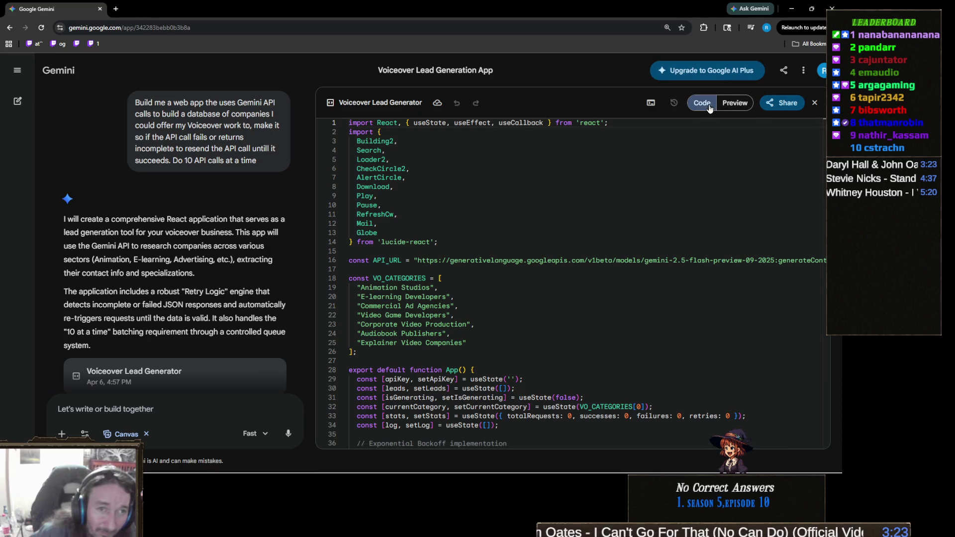
left_click(732, 102)
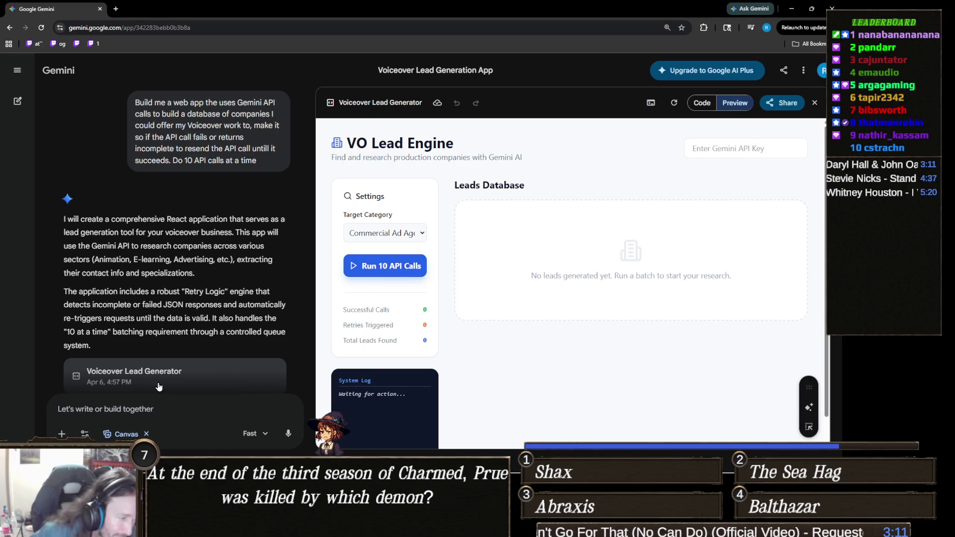
left_click(154, 406)
- Tell Gemini the Run 10 API Calls button does nothing and to use the empty API Key parameter
type("Th")
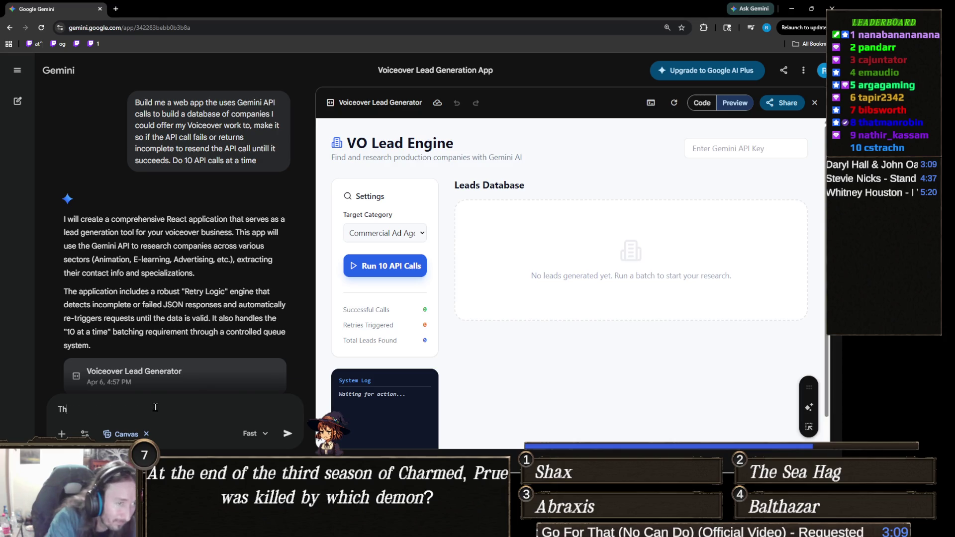
type("e Run 10 ")
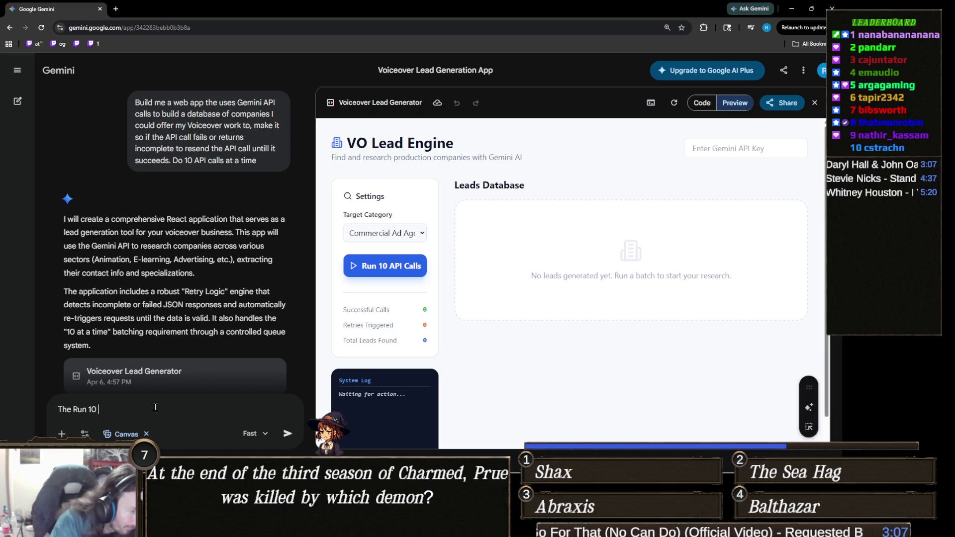
type("API Calls b")
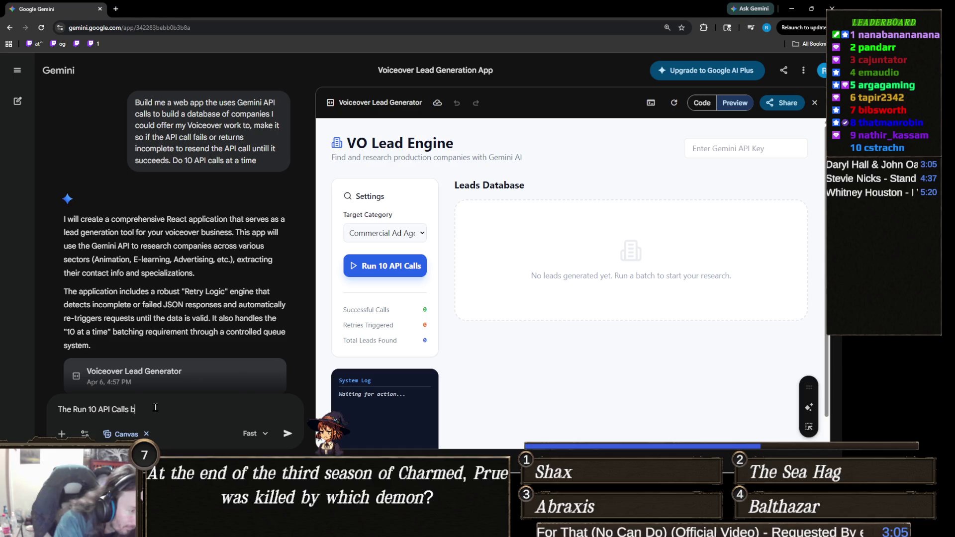
type("utton does nothing")
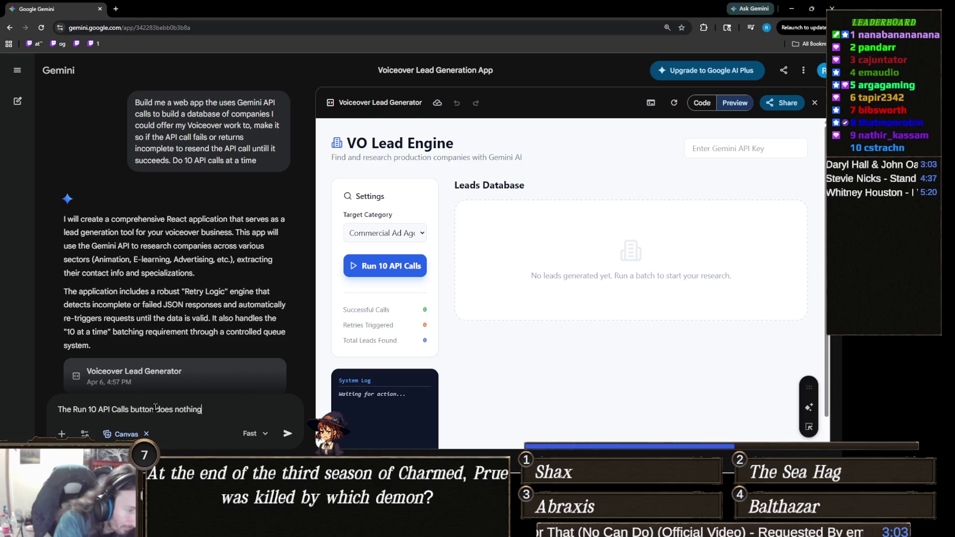
type(", also you need to use the")
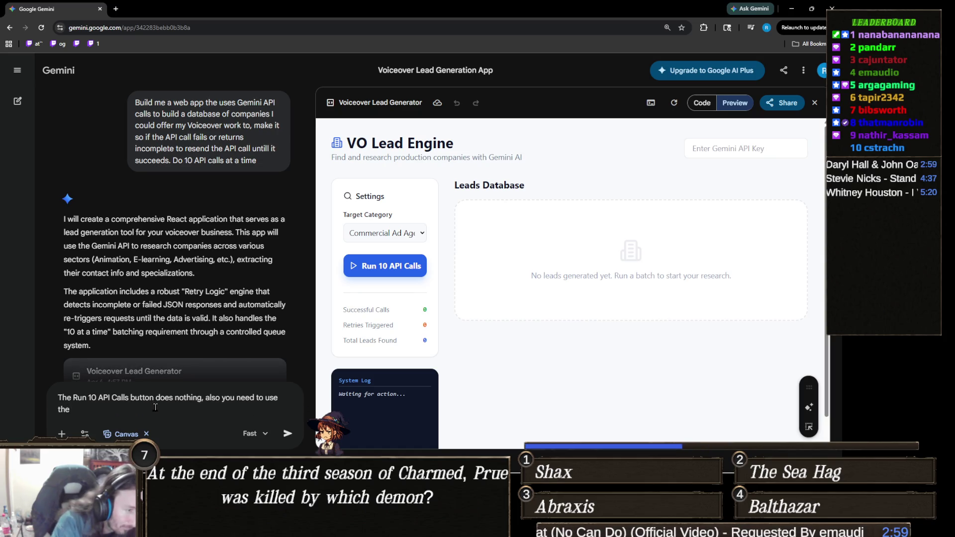
type("empty API ")
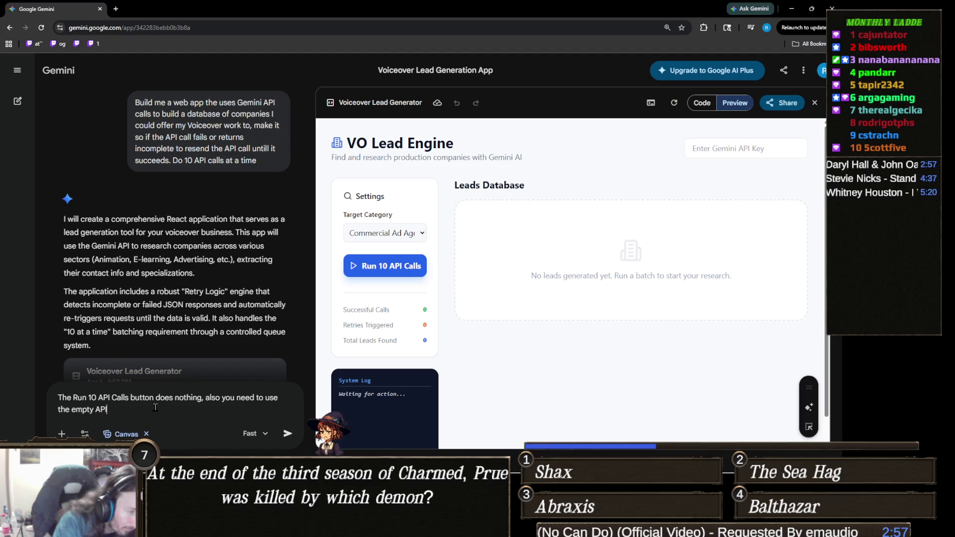
type("Key parameter")
key("Return")
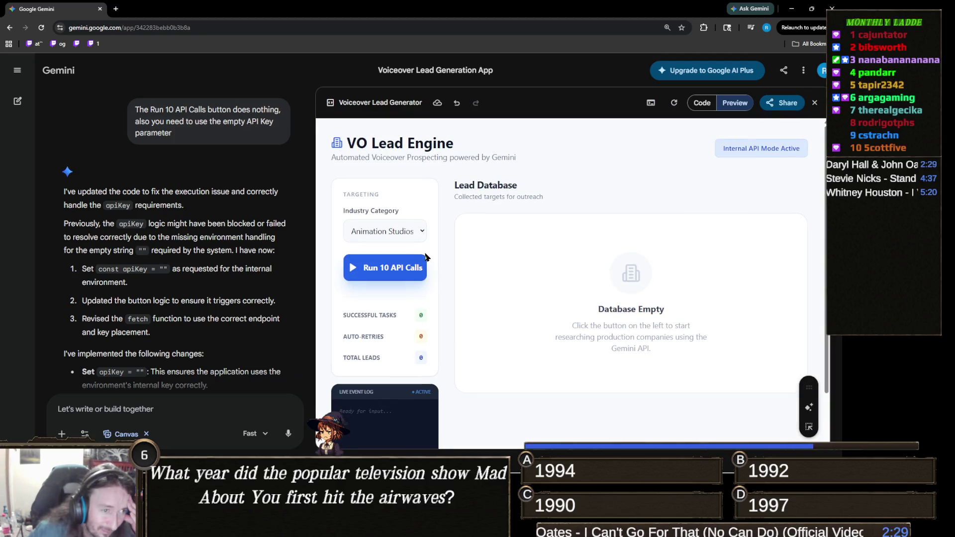
- Choose Commercial Ad Agencies as the industry category and start a batch of 10 lead searches
left_click(414, 233)
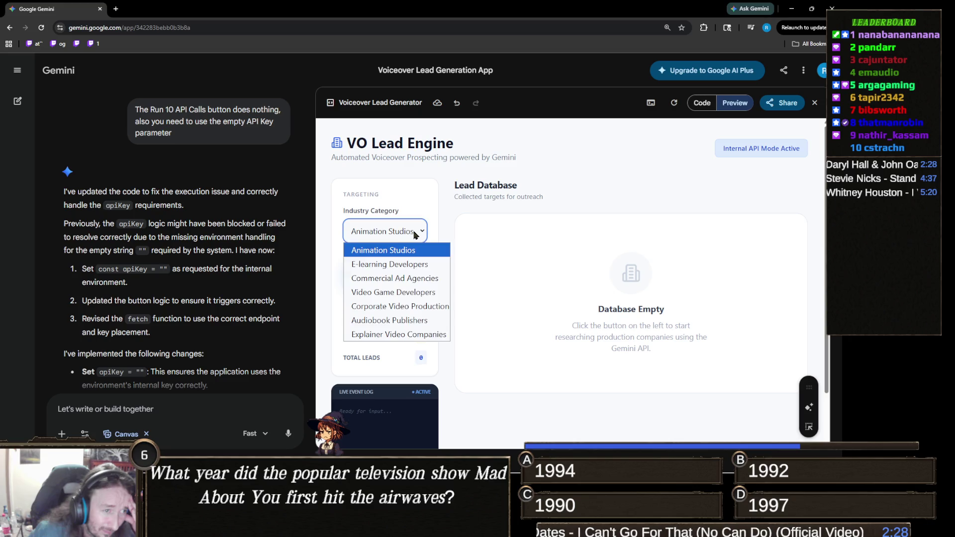
left_click(393, 278)
left_click(401, 267)
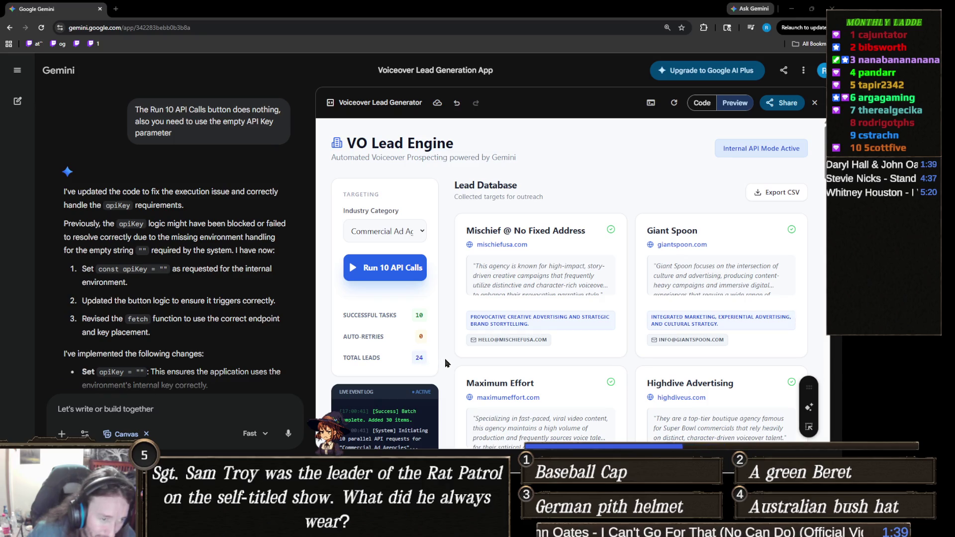
- Browse the generated agency cards and open the Mischief agency's website
scroll(615, 330, "down", 3)
scroll(616, 334, "down", 3)
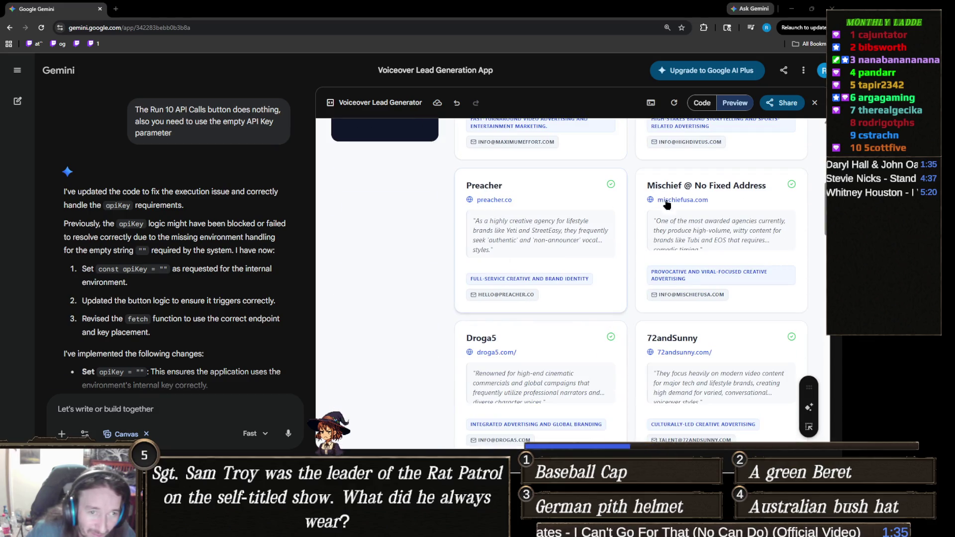
scroll(684, 271, "up", 3)
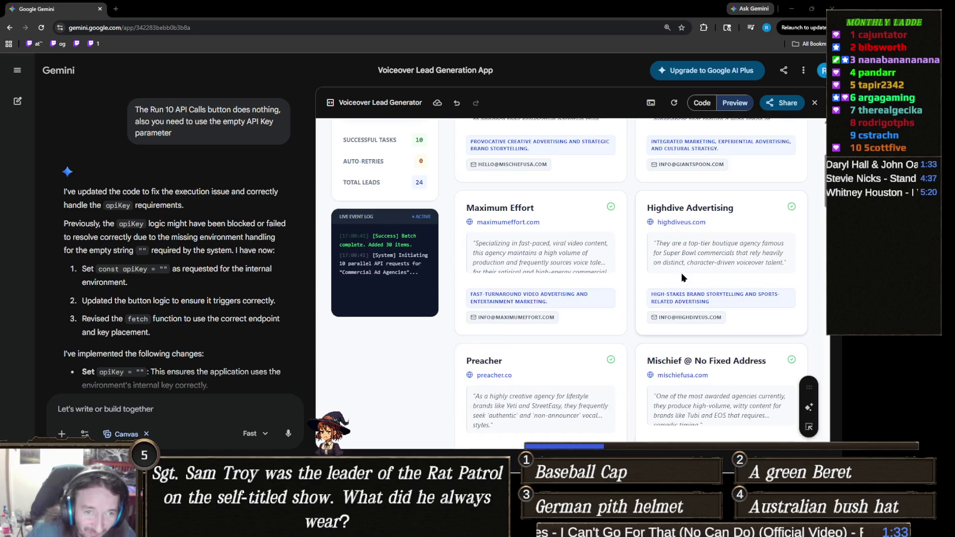
scroll(595, 291, "up", 3)
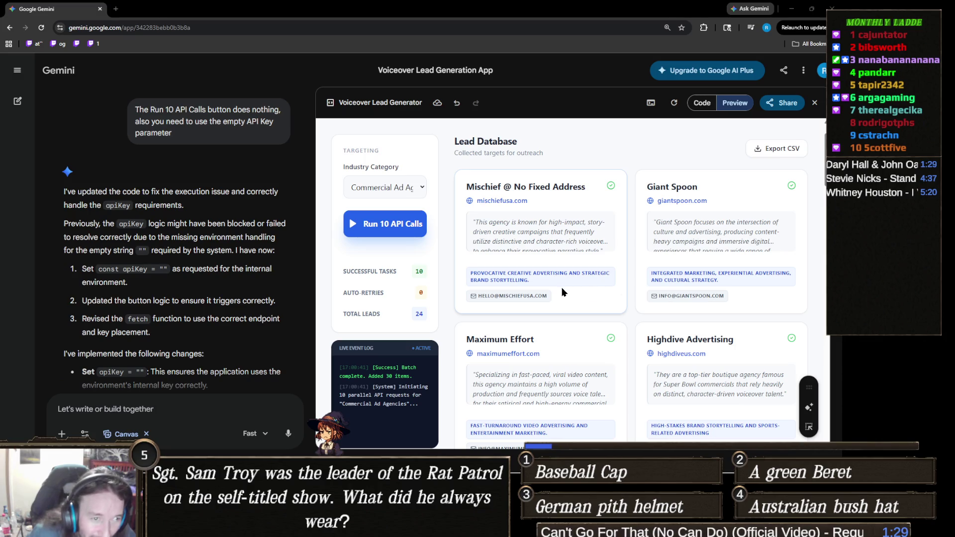
left_click(515, 202)
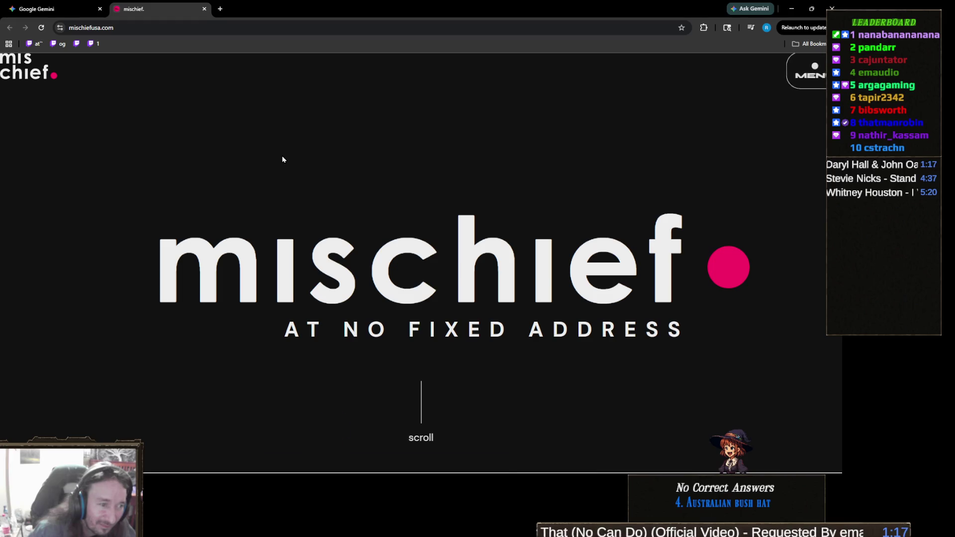
- Scroll down mischiefusa.com through The Work, This Is Us, Press and Contact sections
scroll(299, 169, "down", 3)
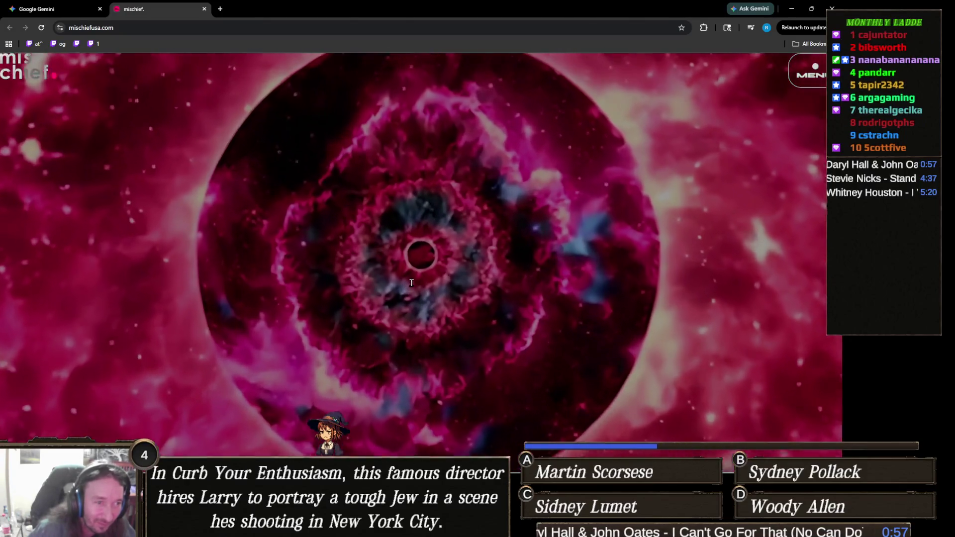
scroll(412, 278, "down", 3)
scroll(412, 278, "down", 10)
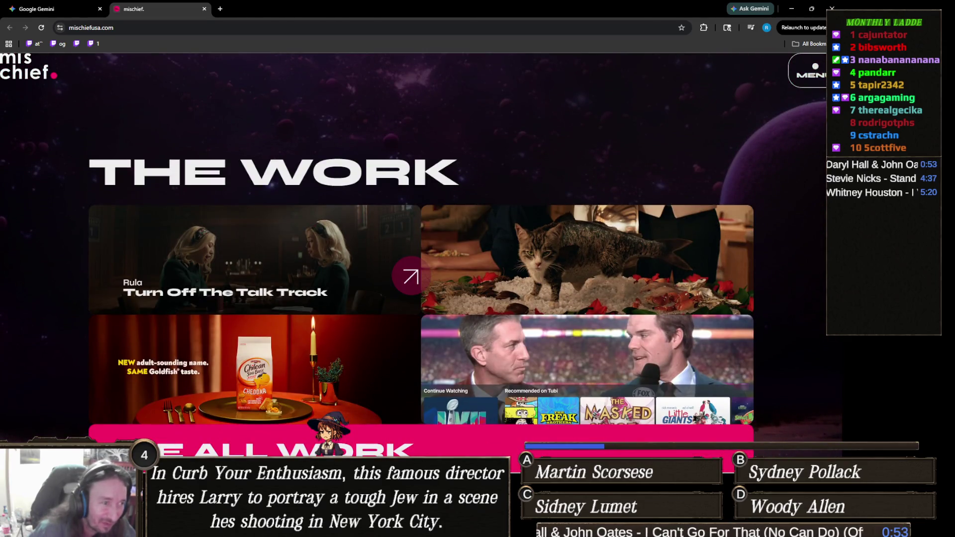
scroll(410, 277, "down", 2)
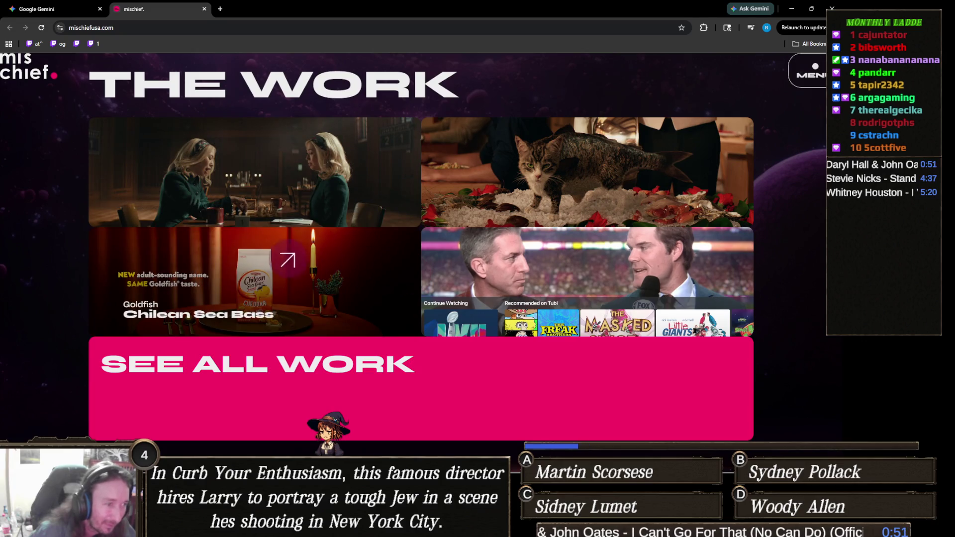
scroll(291, 268, "down", 3)
scroll(295, 298, "down", 3)
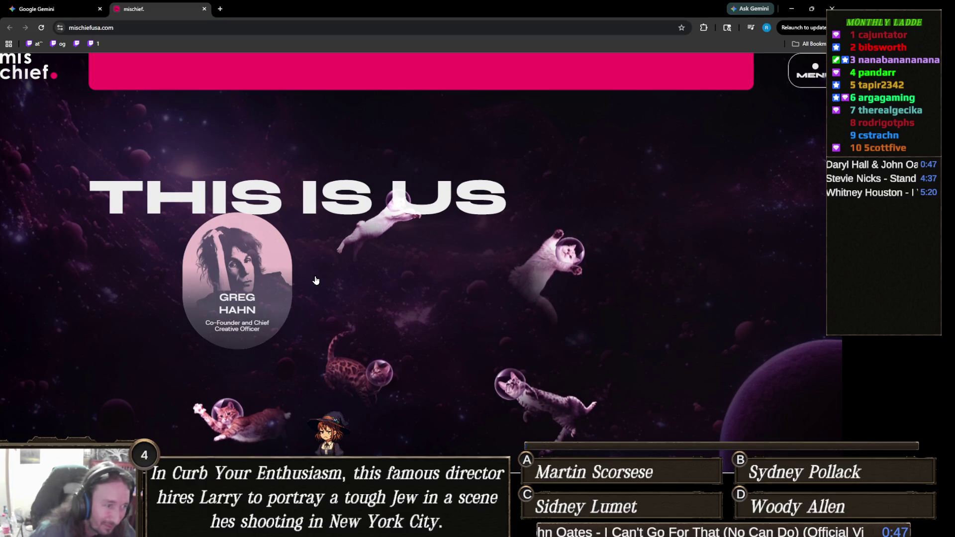
scroll(316, 281, "down", 2)
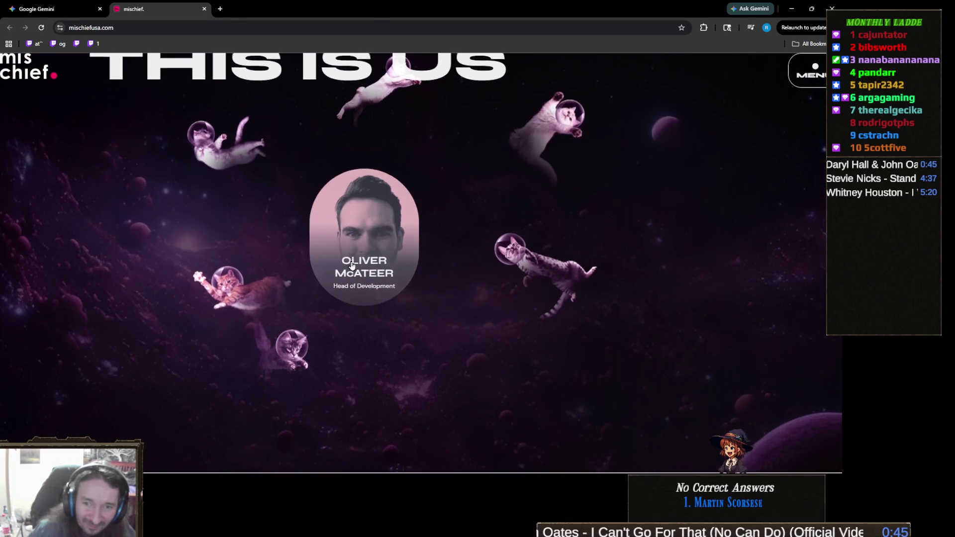
scroll(351, 265, "down", 3)
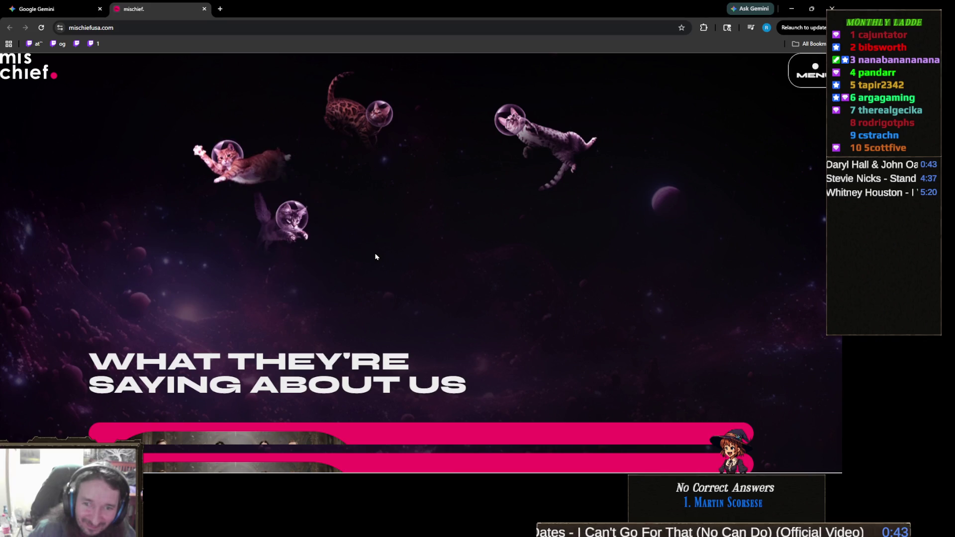
scroll(359, 265, "down", 1)
scroll(359, 265, "down", 4)
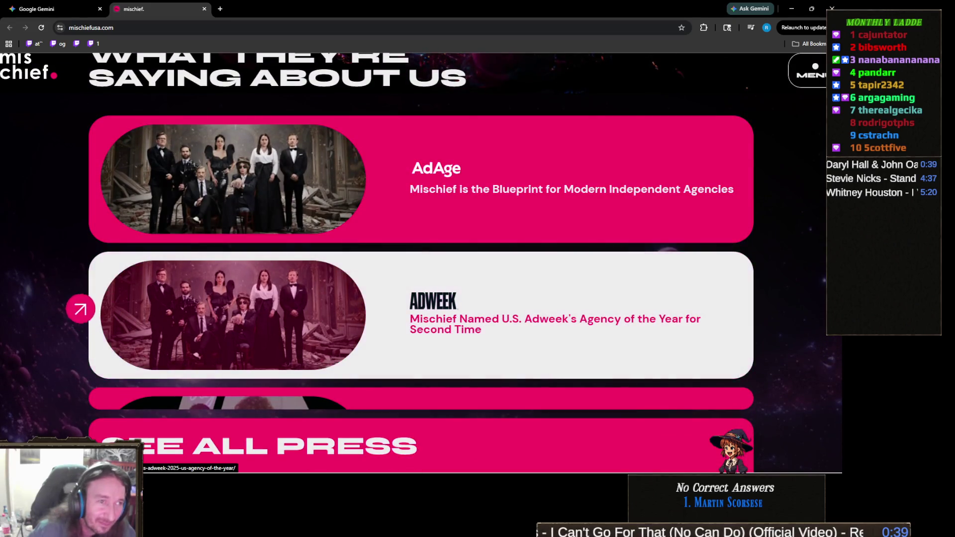
scroll(31, 317, "down", 2)
scroll(35, 312, "down", 3)
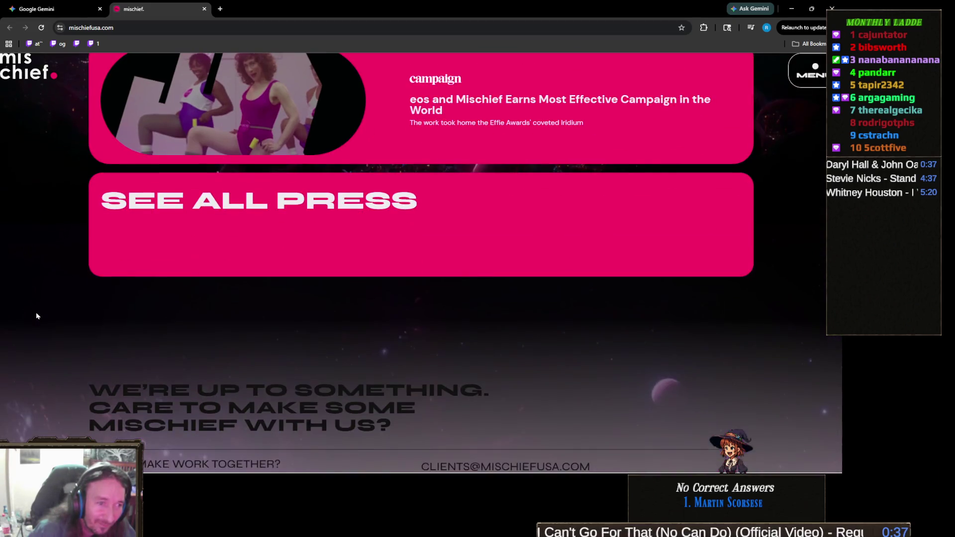
scroll(36, 315, "down", 4)
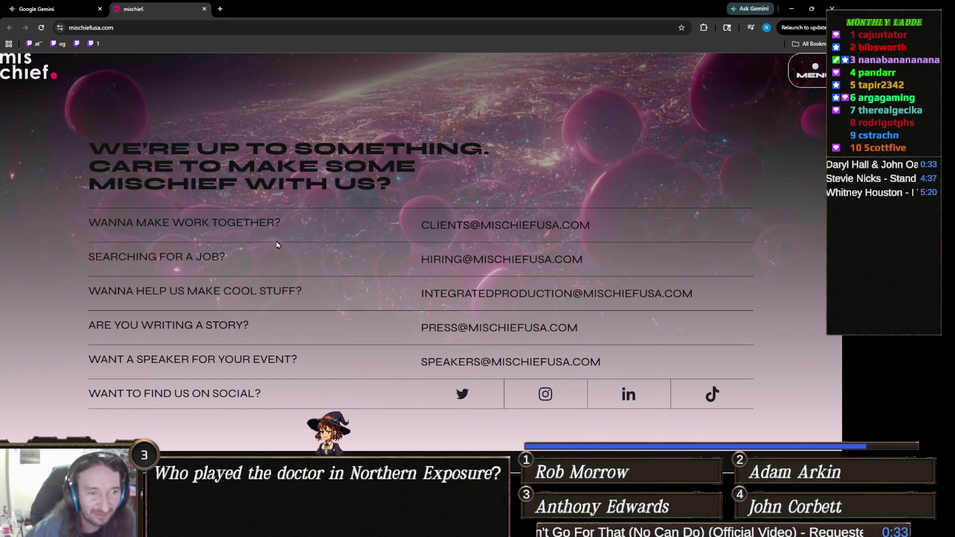
- Return to the top of the Mischief site and open its navigation menu
scroll(367, 251, "up", 3)
scroll(366, 256, "down", 3)
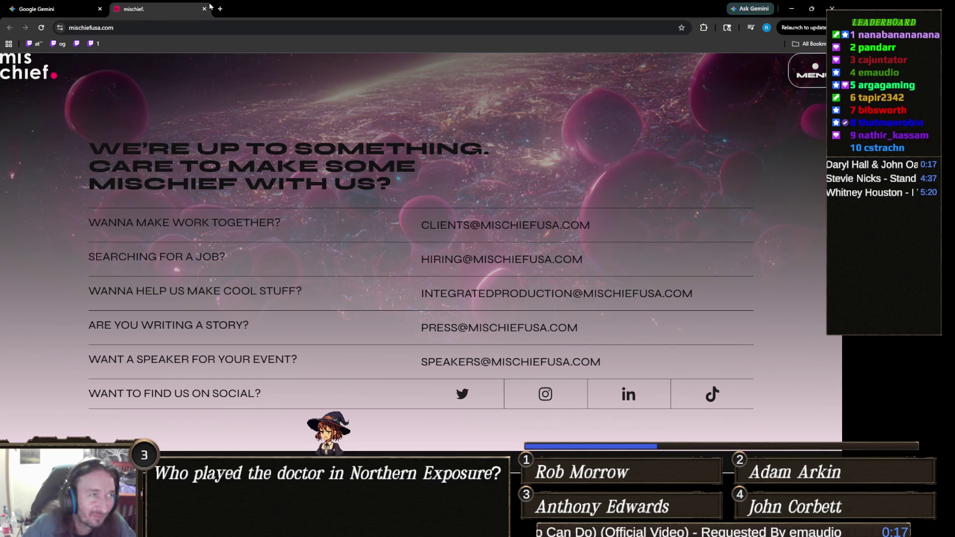
scroll(354, 261, "up", 15)
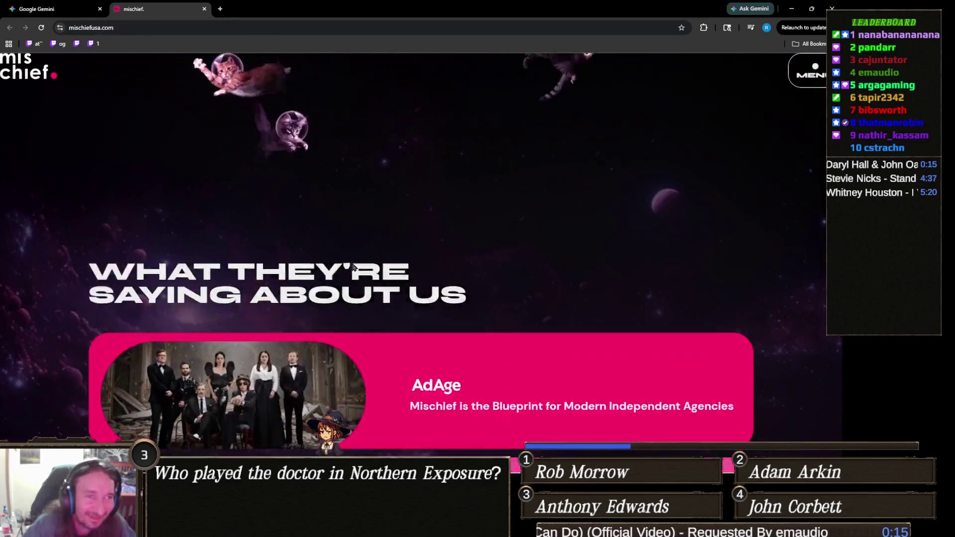
scroll(354, 261, "up", 10)
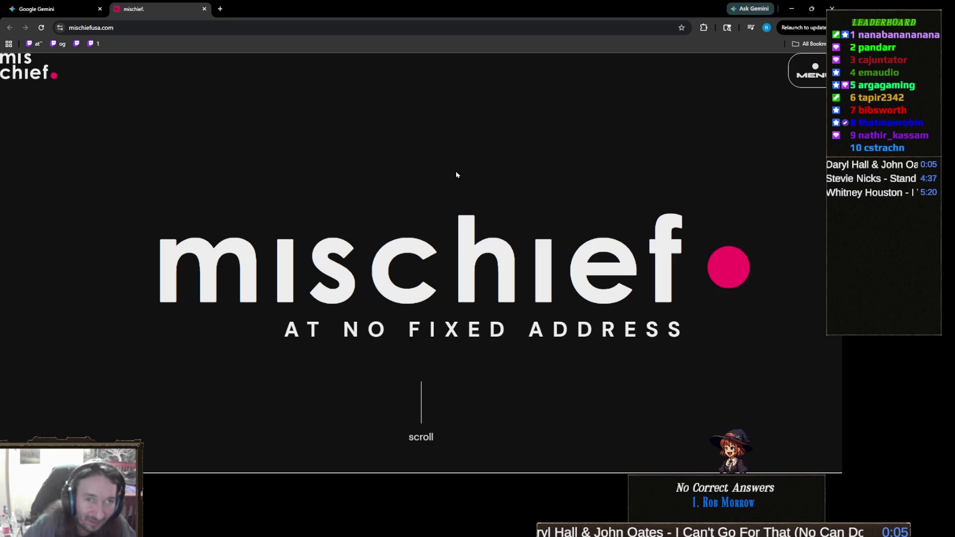
left_click(815, 73)
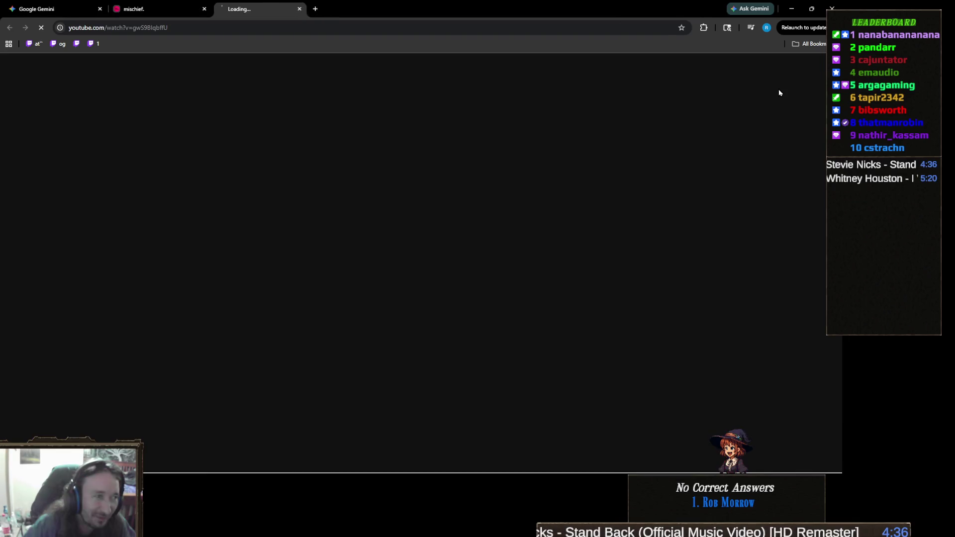
- Drag the YouTube tab off the tab strip into its own window
left_click_drag(269, 11, 954, 15)
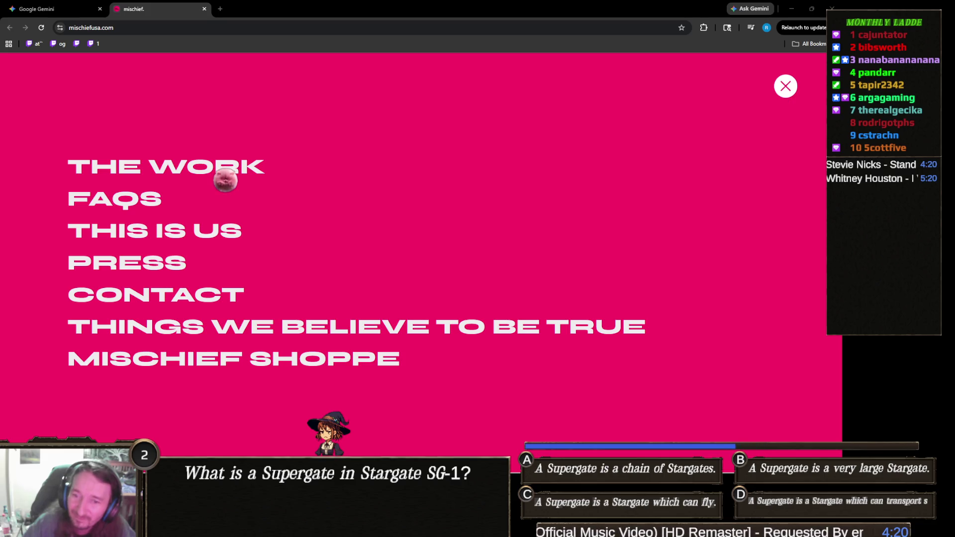
- Toggle the Mischief site menu closed and open a couple of times, then close the mischiefusa.com tab
left_click(787, 94)
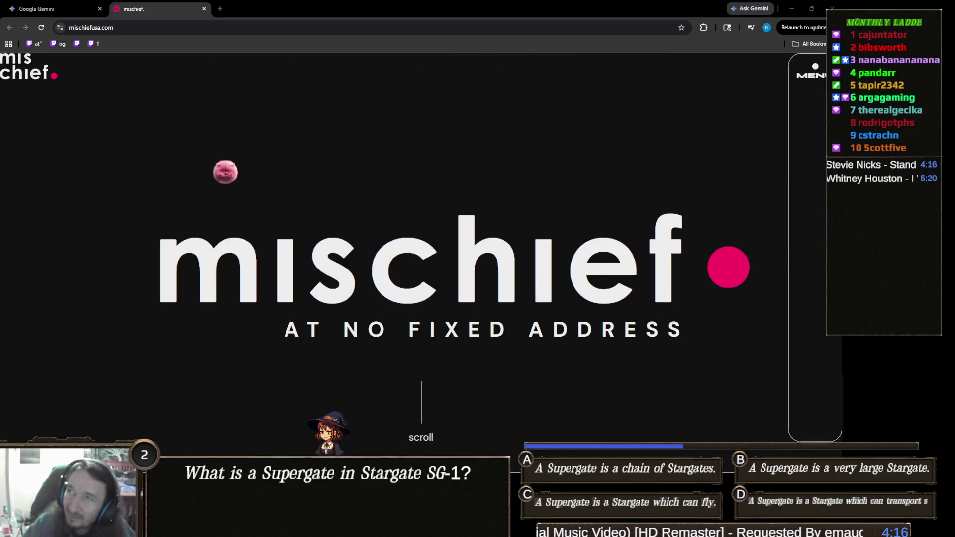
left_click(815, 79)
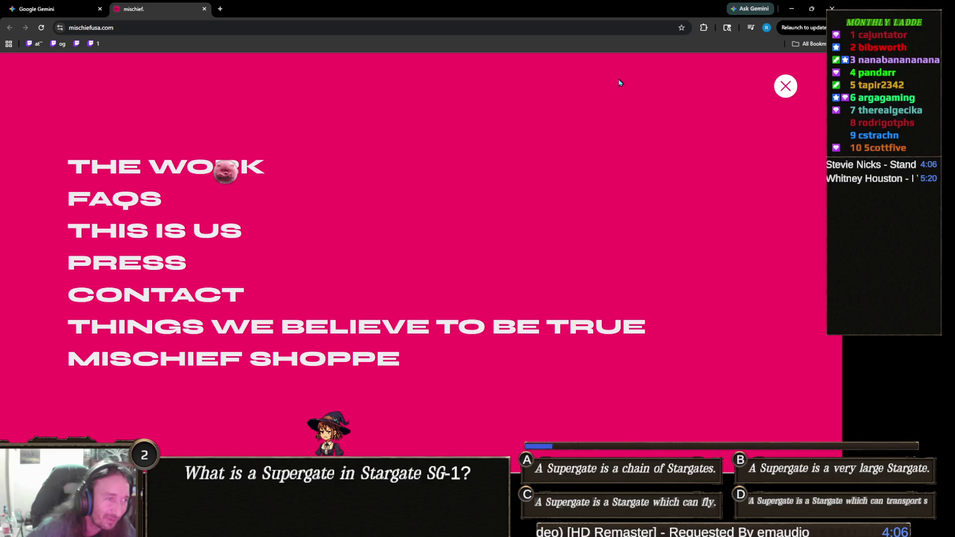
left_click(787, 85)
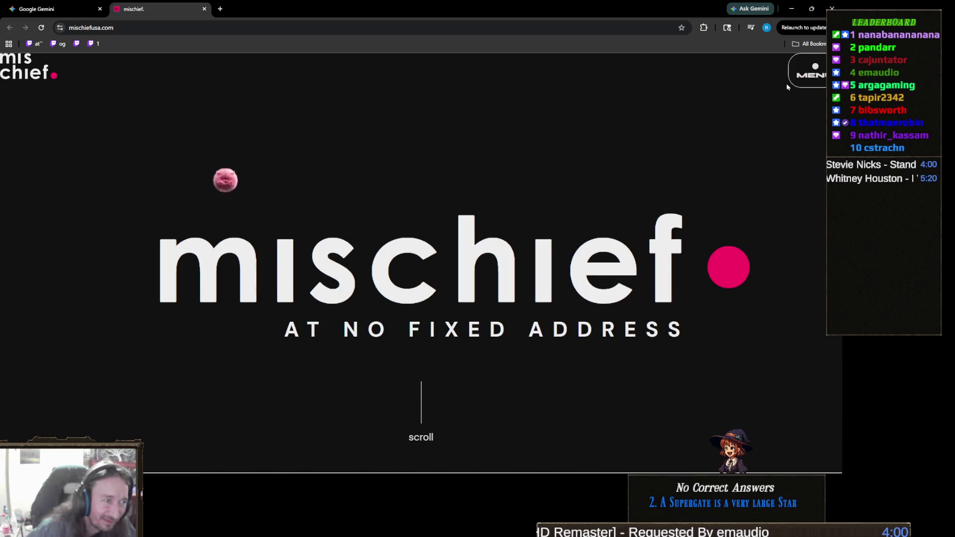
left_click(795, 79)
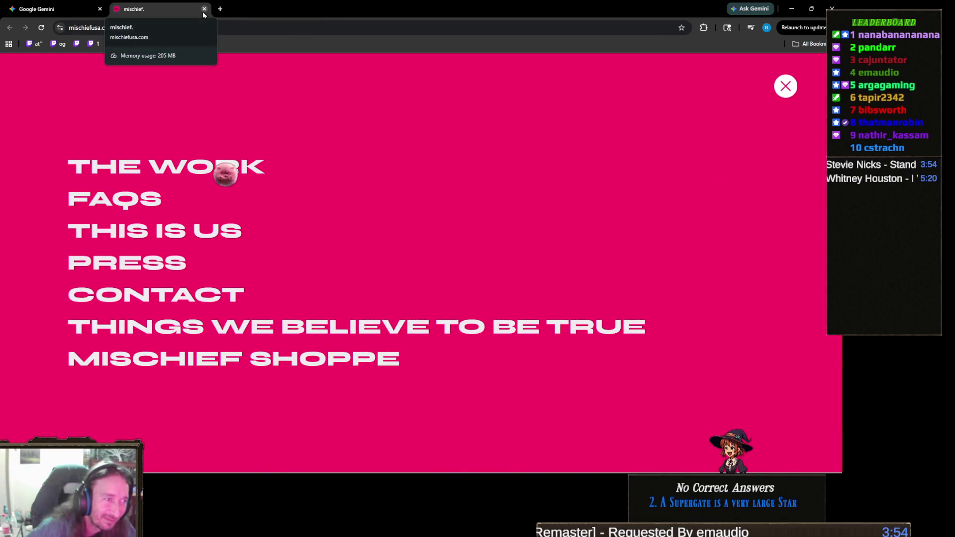
left_click(203, 10)
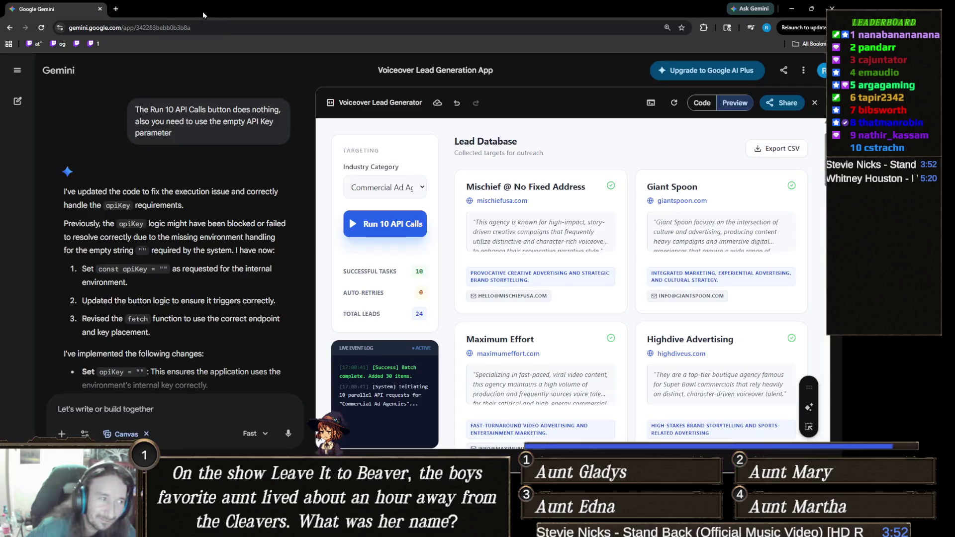
- Scroll the Lead Database down to the Mekanism card and open mekanism.com
scroll(554, 308, "down", 9)
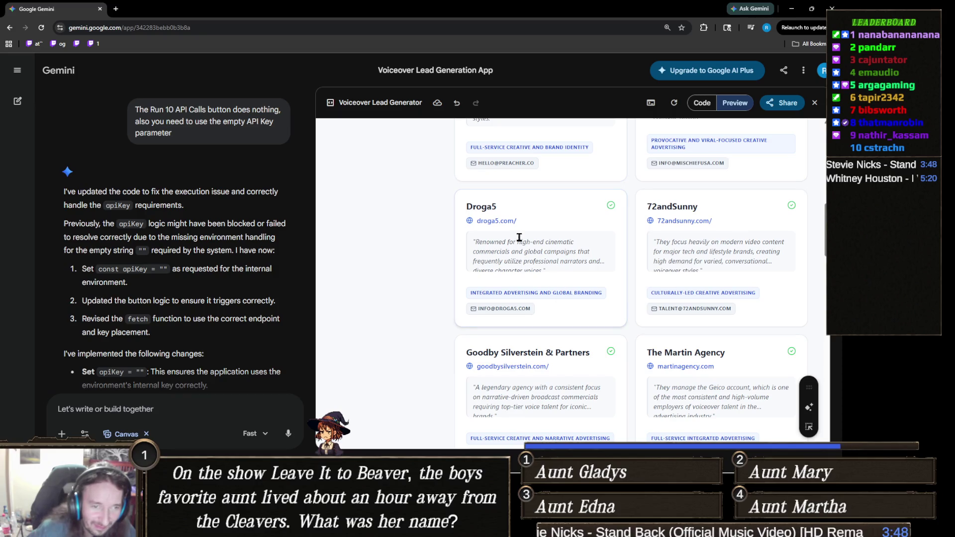
scroll(536, 234, "down", 5)
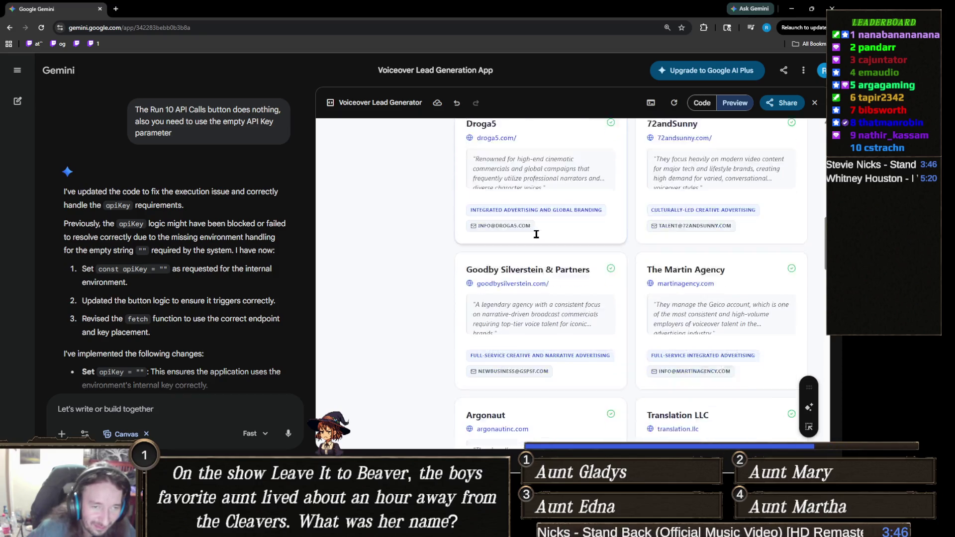
scroll(536, 234, "down", 1)
scroll(546, 255, "down", 7)
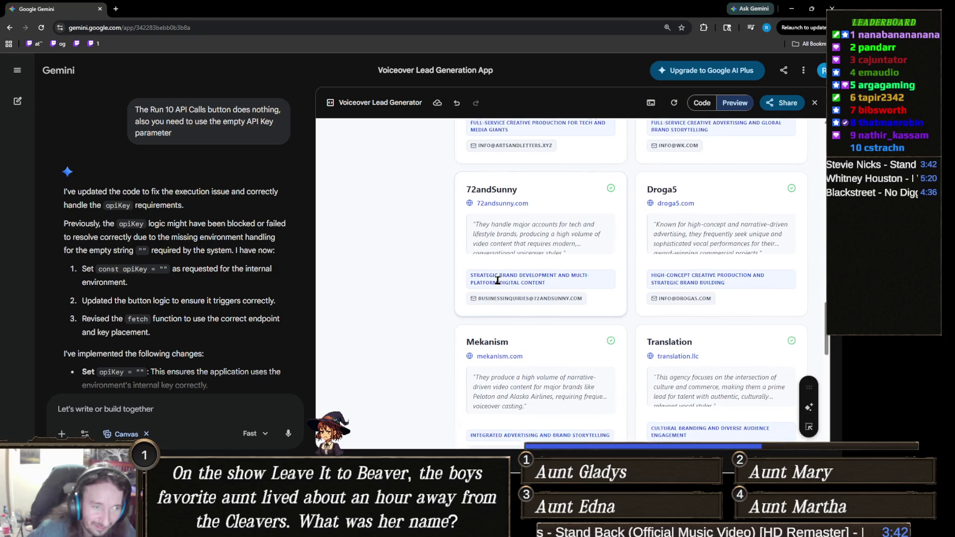
scroll(497, 280, "down", 4)
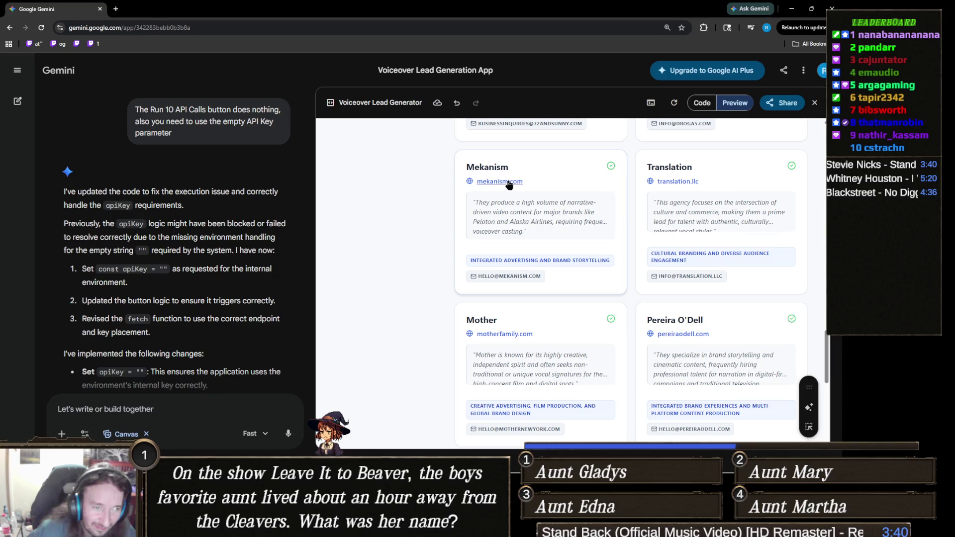
left_click(507, 181)
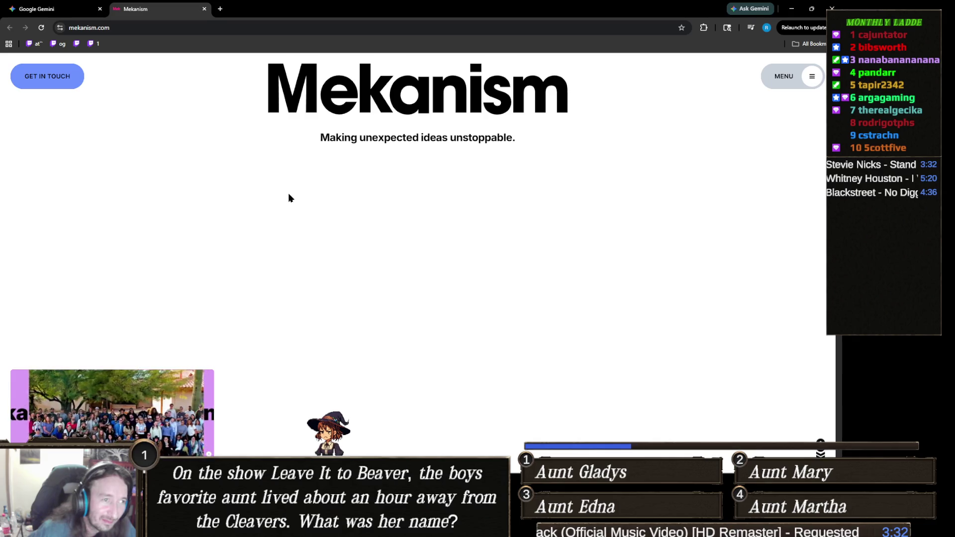
- Scroll mekanism.com down to its Our Work projects, then close the browser to return to Unity
scroll(329, 184, "down", 3)
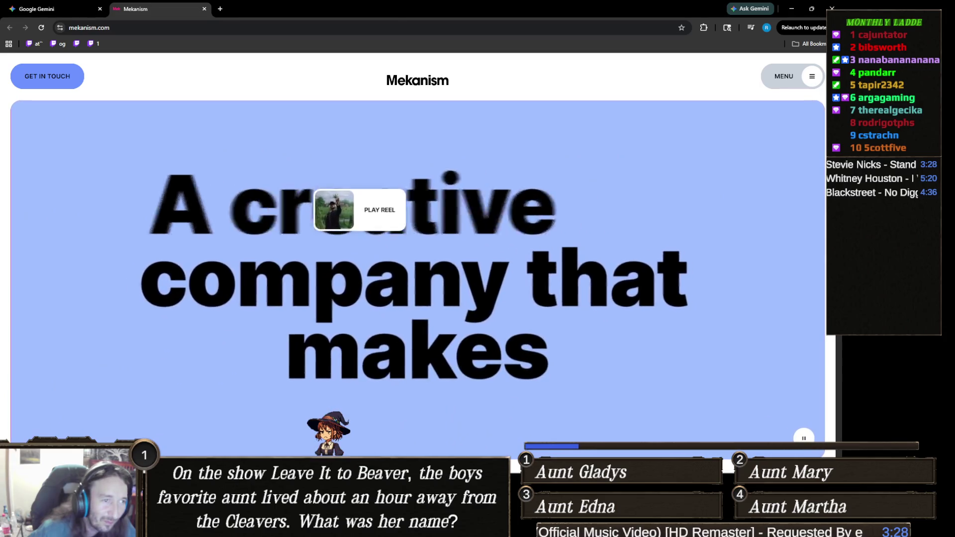
scroll(368, 211, "down", 5)
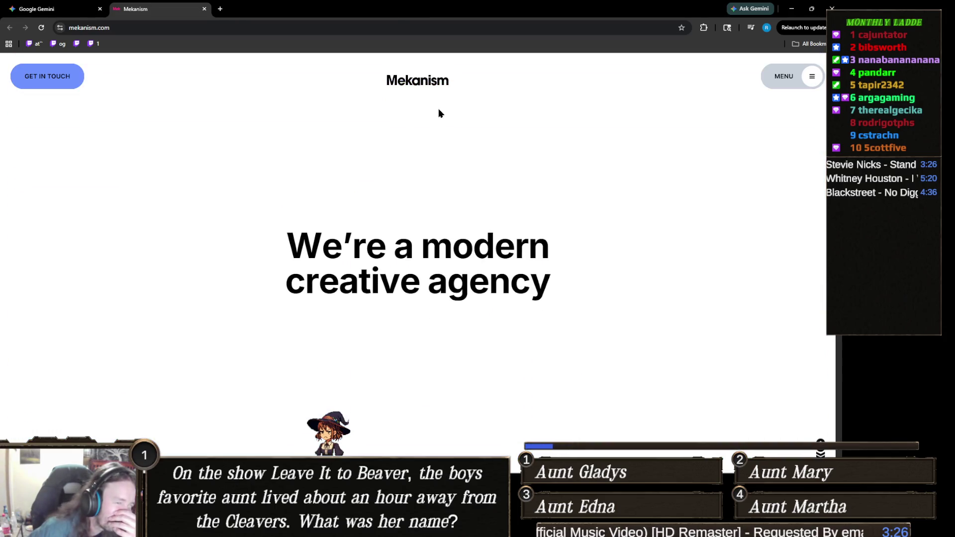
scroll(459, 212, "down", 3)
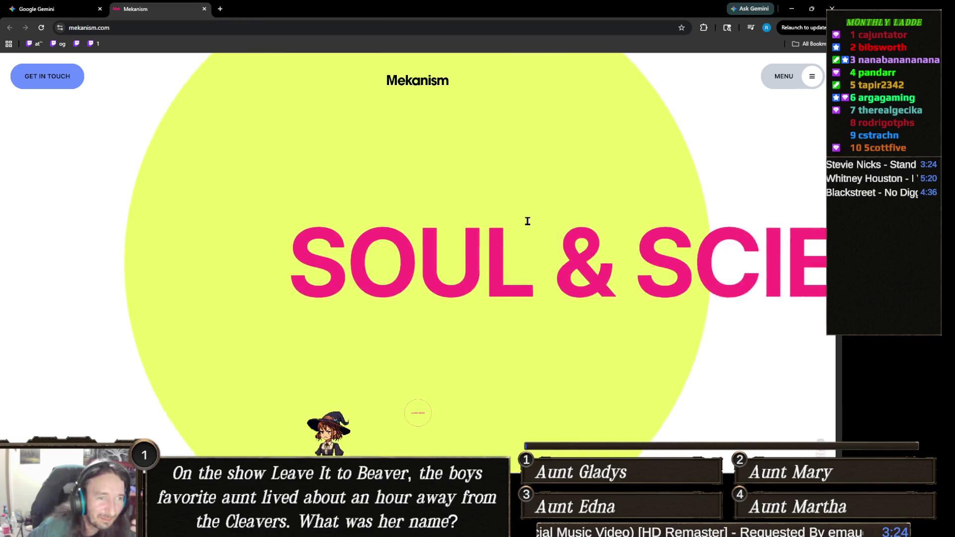
scroll(489, 228, "down", 5)
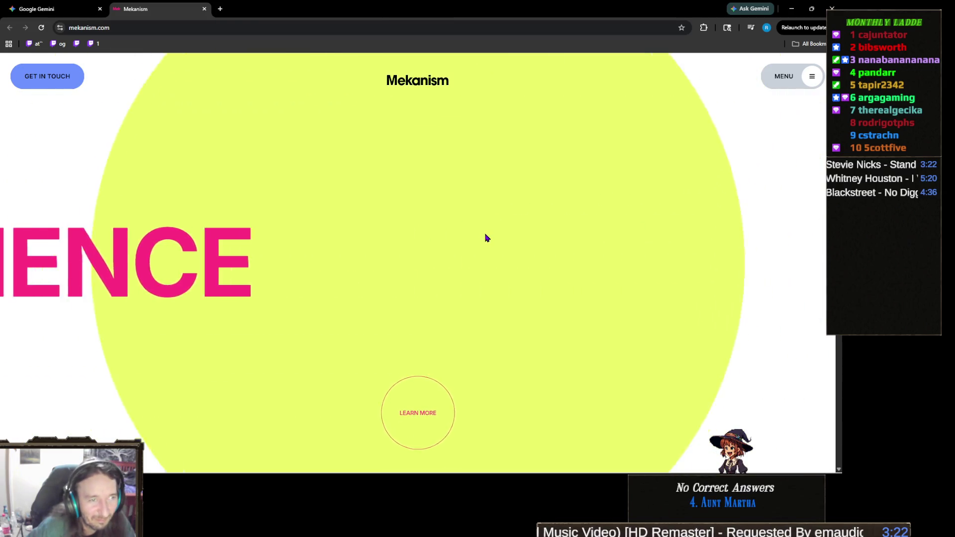
scroll(575, 184, "down", 10)
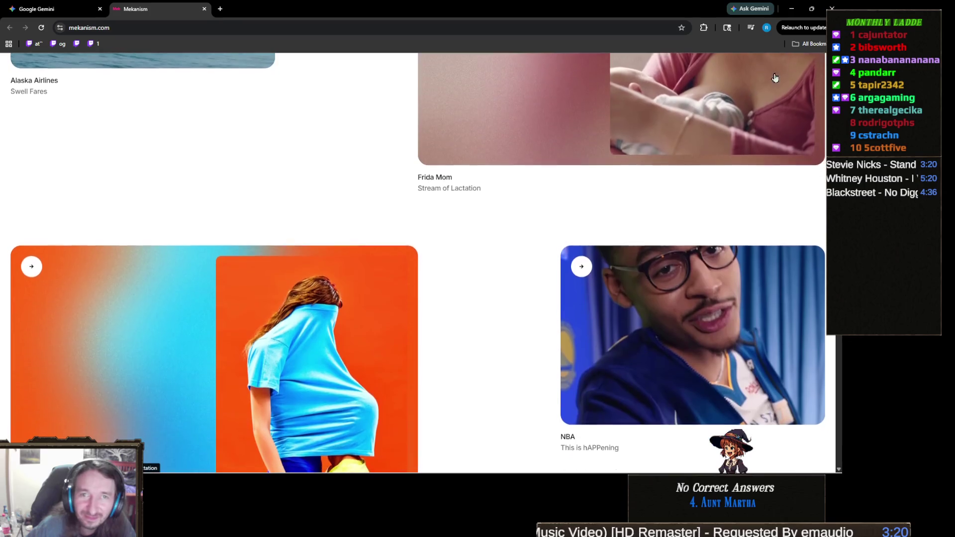
left_click(831, 4)
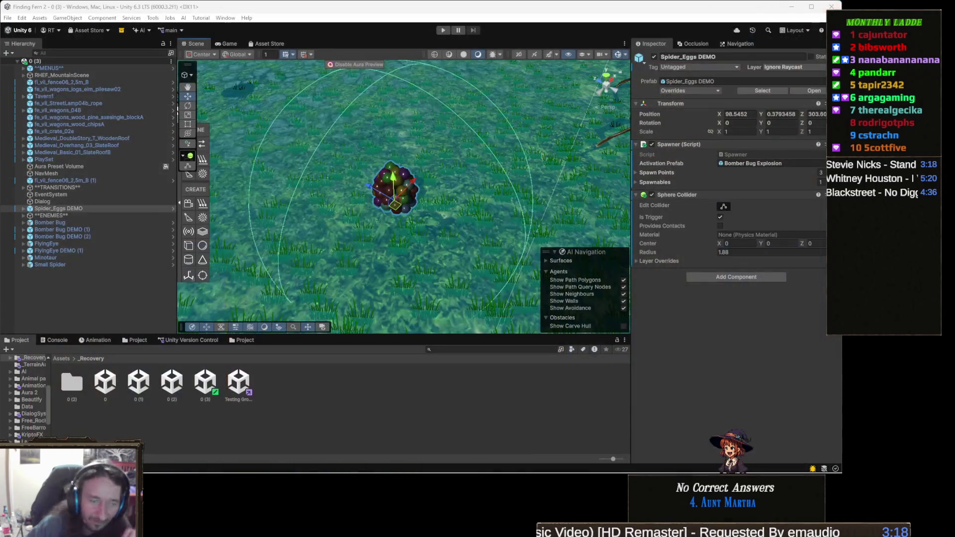
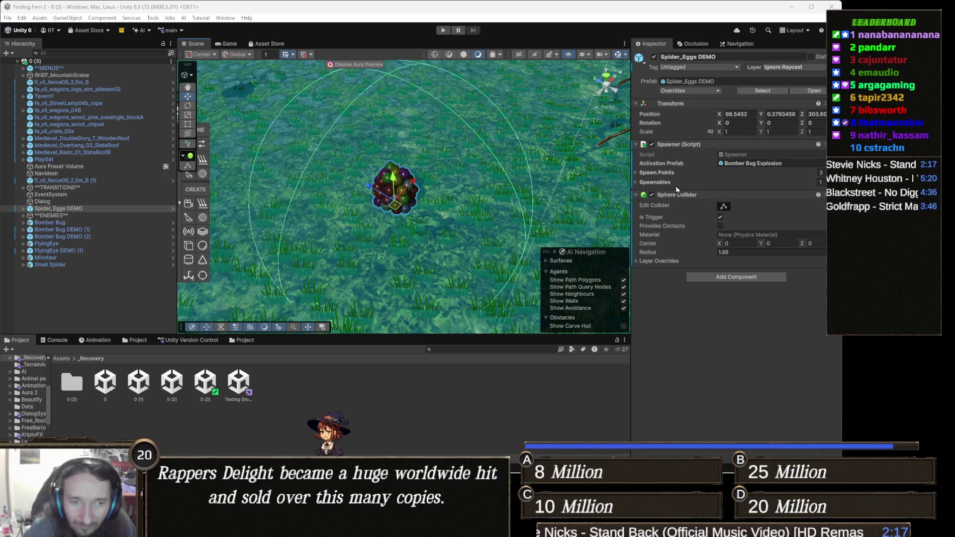
- Review the Spawner script in Visual Studio, then return to Unity and enter Play mode
double_click(769, 158)
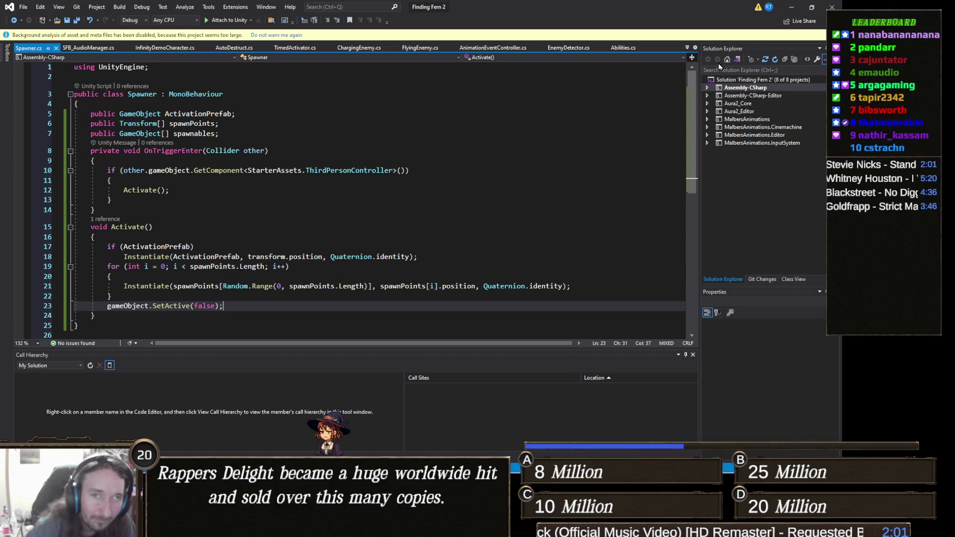
left_click(792, 7)
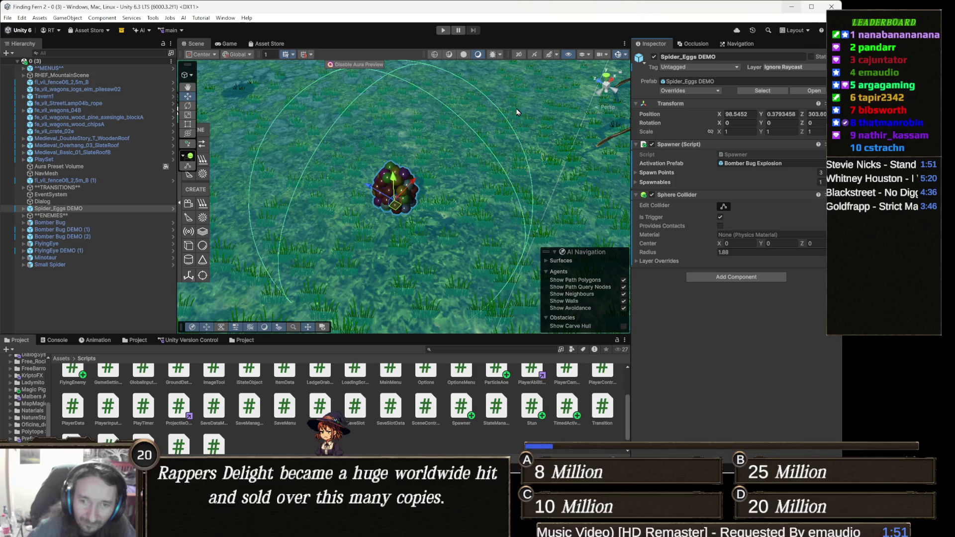
key("alt+Tab")
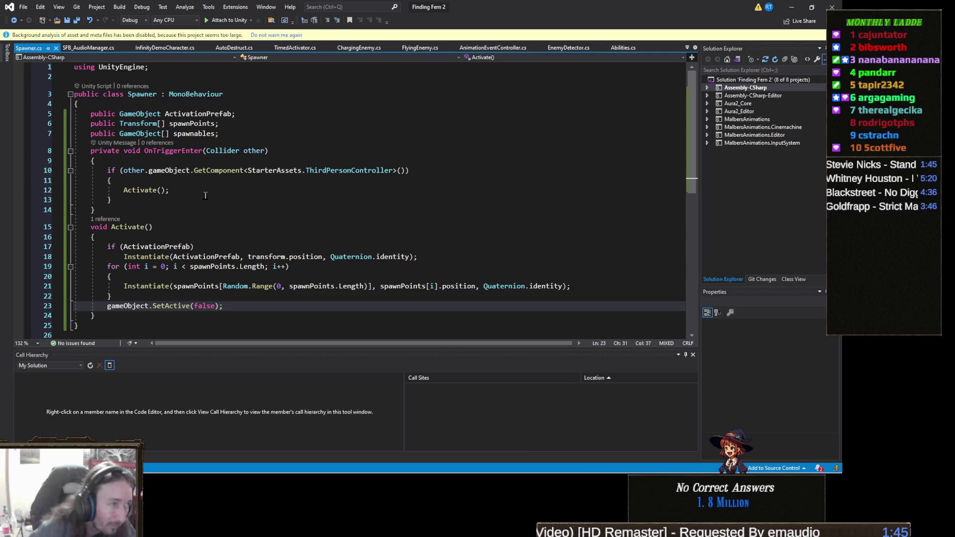
key("alt+Tab")
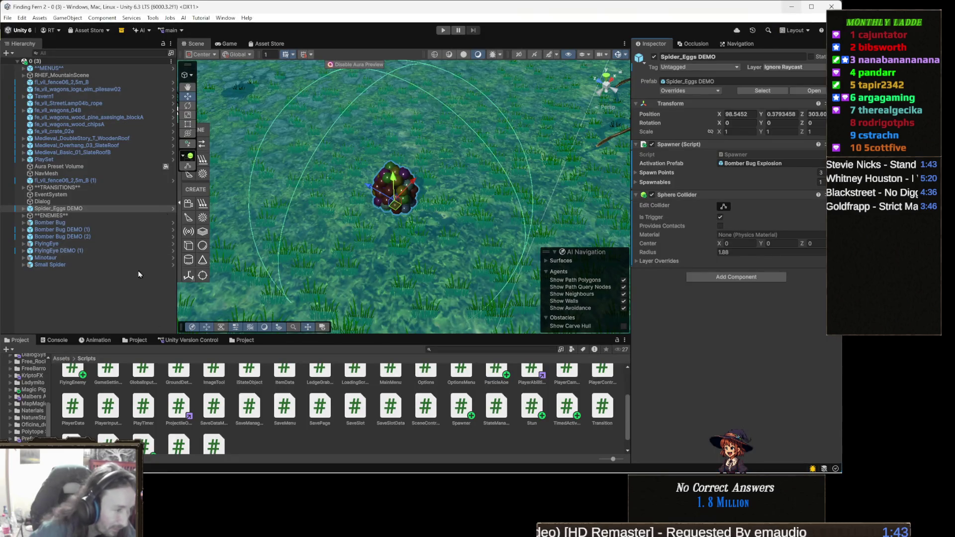
left_click(441, 32)
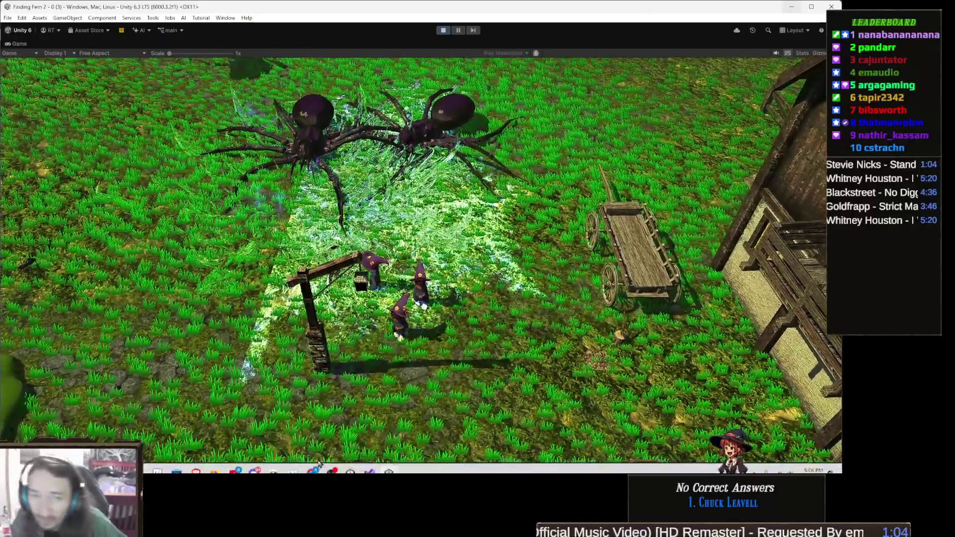
- Watch the spider egg burst near the wizards, then bring the Twitch Wars window forward
mouse_move(404, 473)
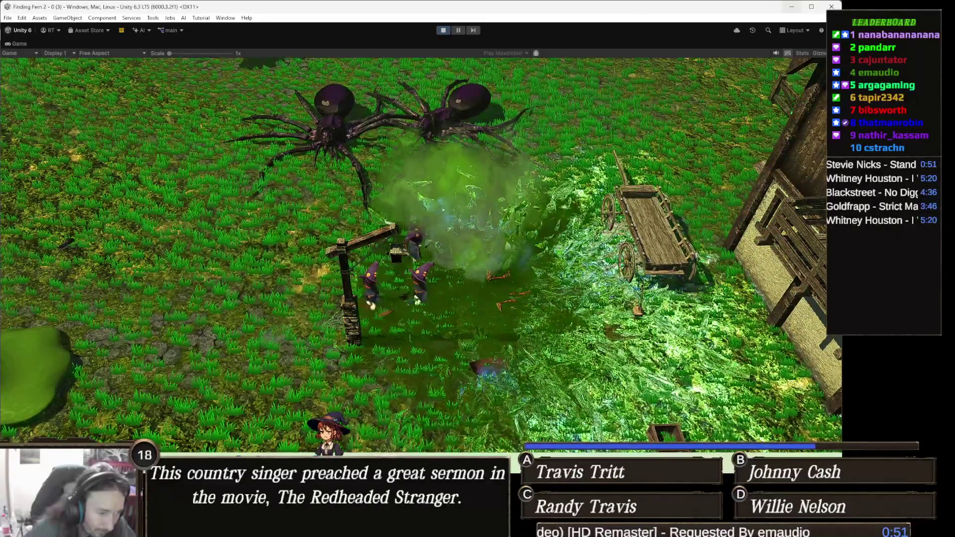
key("alt+Tab")
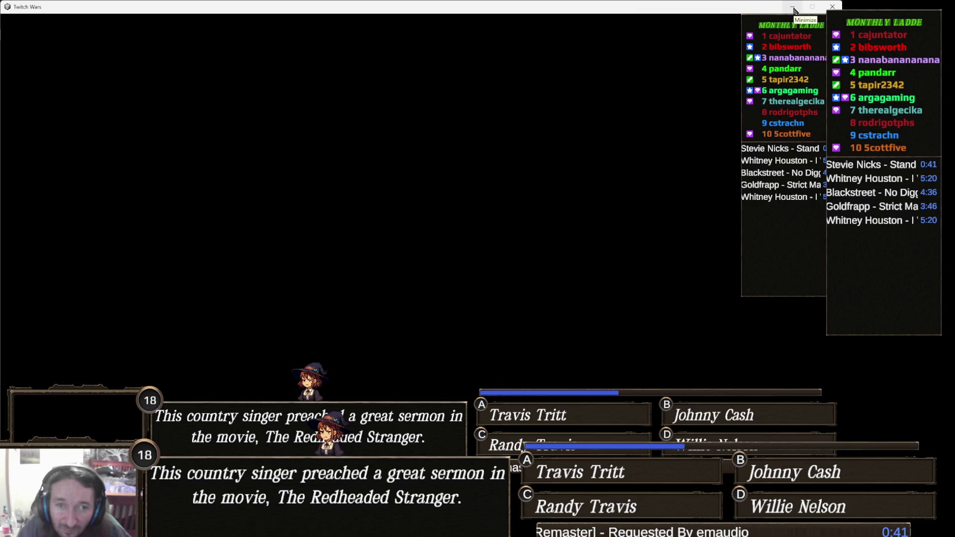
- Minimize the Twitch Wars quiz window to reveal the running Unity Game view
left_click(792, 7)
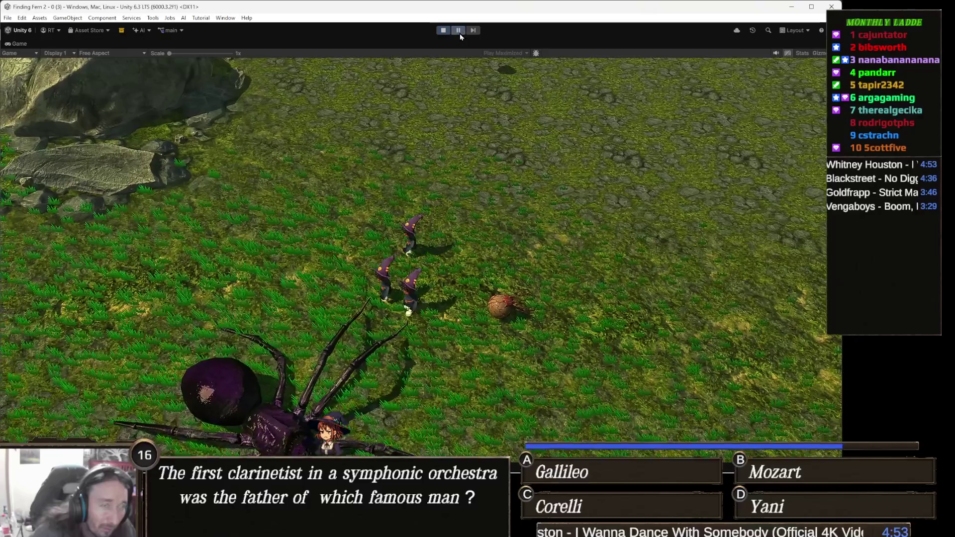
- Pause the game and frame Spider_Eggs DEMO in the Scene view
left_click(458, 30)
scroll(69, 255, "down", 10)
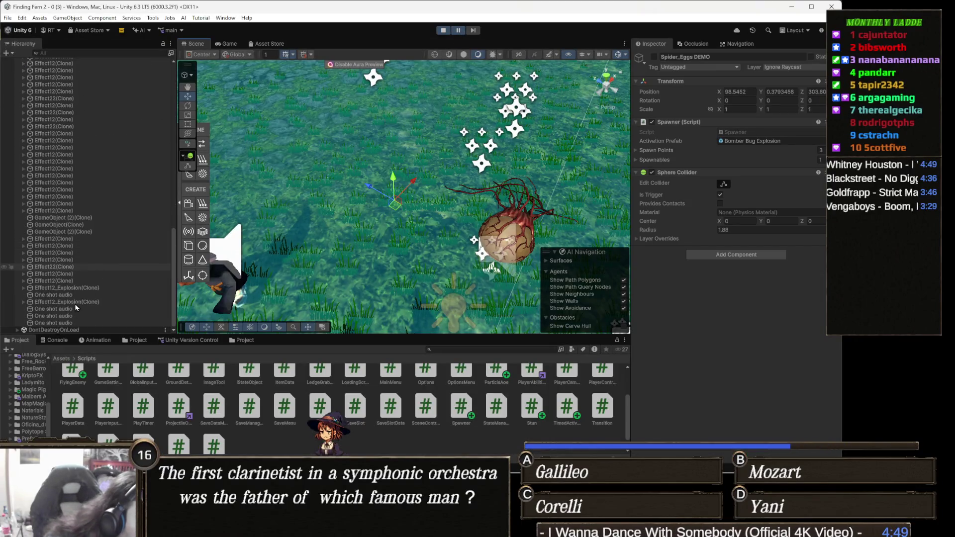
left_click_drag(411, 228, 474, 202)
scroll(38, 221, "up", 15)
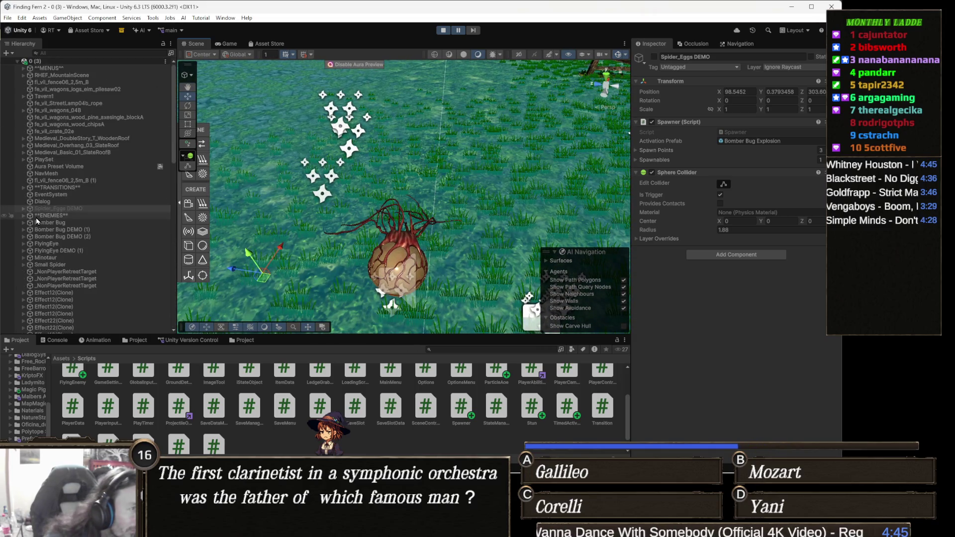
double_click(86, 206)
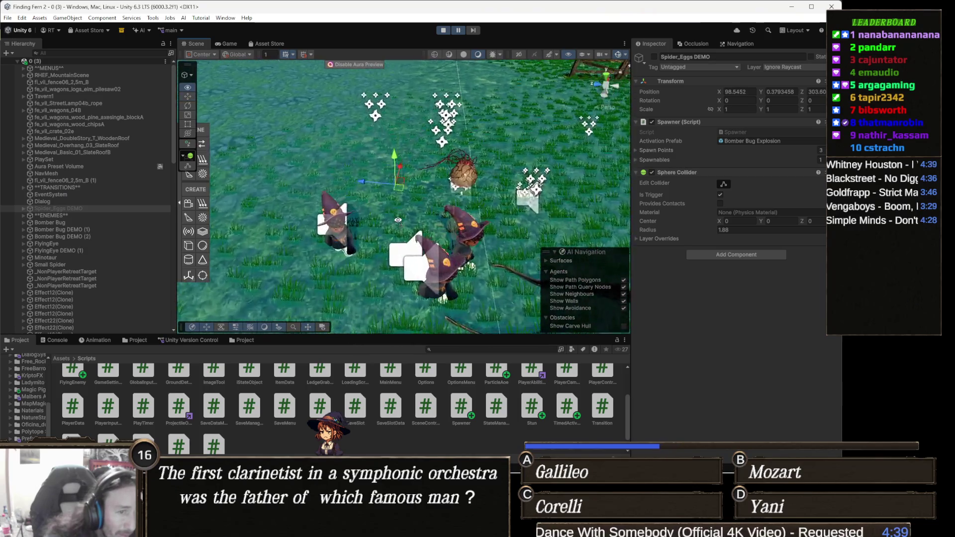
mouse_move(399, 220)
left_mouse_down()
mouse_move(450, 198)
mouse_move(369, 217)
mouse_move(417, 204)
left_mouse_up()
- Inspect the FrozenFog and DistortExplosion particle effects, then exit Play mode
left_click(411, 215)
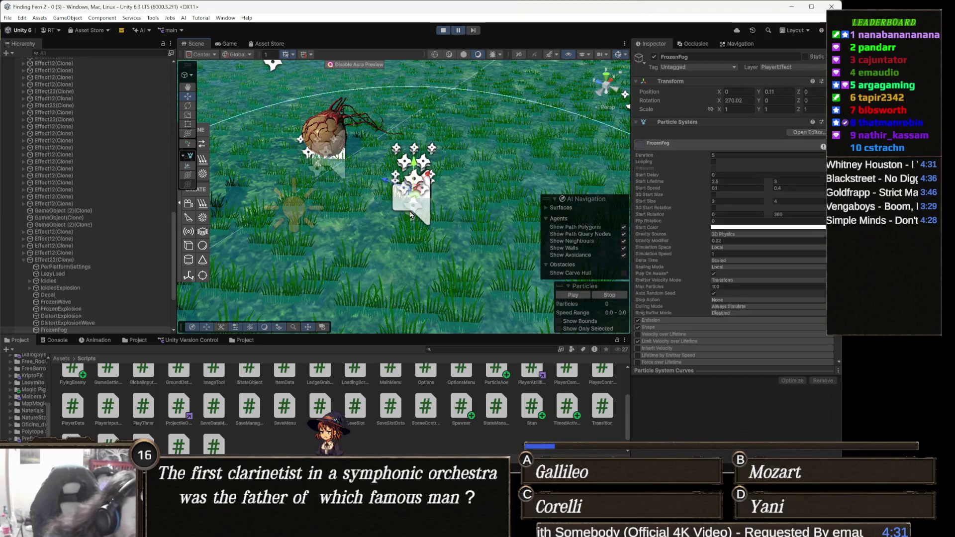
scroll(85, 282, "down", 1)
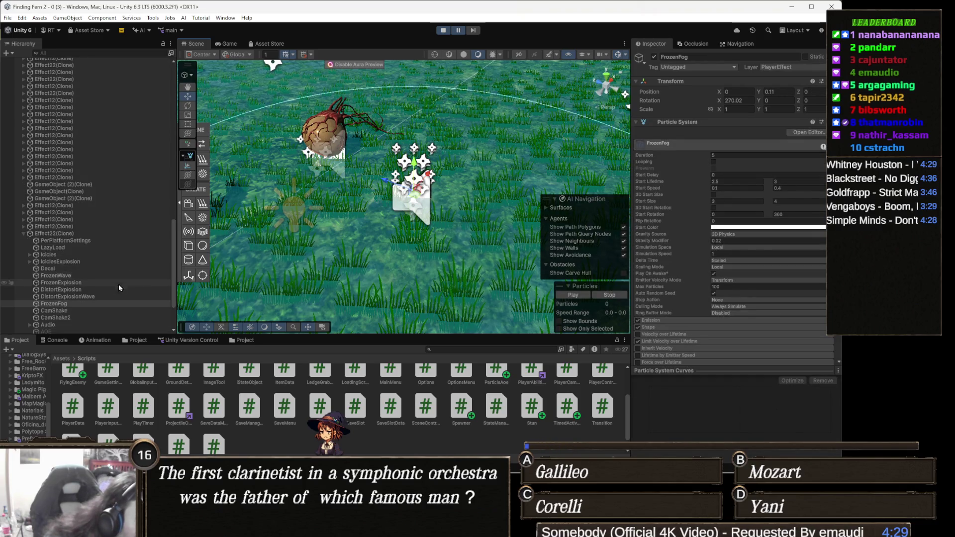
left_click(79, 291)
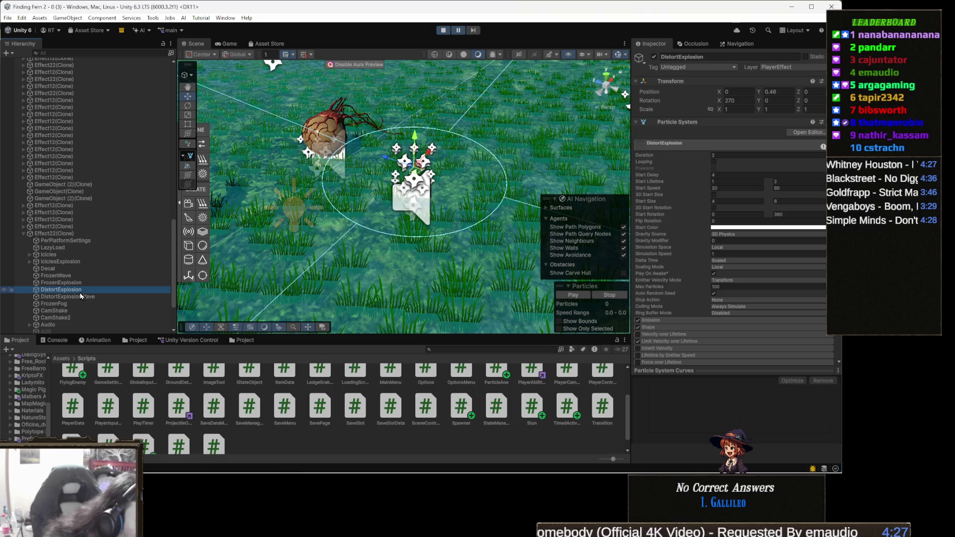
left_click(80, 303)
mouse_move(239, 233)
left_mouse_down()
mouse_move(394, 236)
mouse_move(337, 183)
left_mouse_up()
left_click(444, 31)
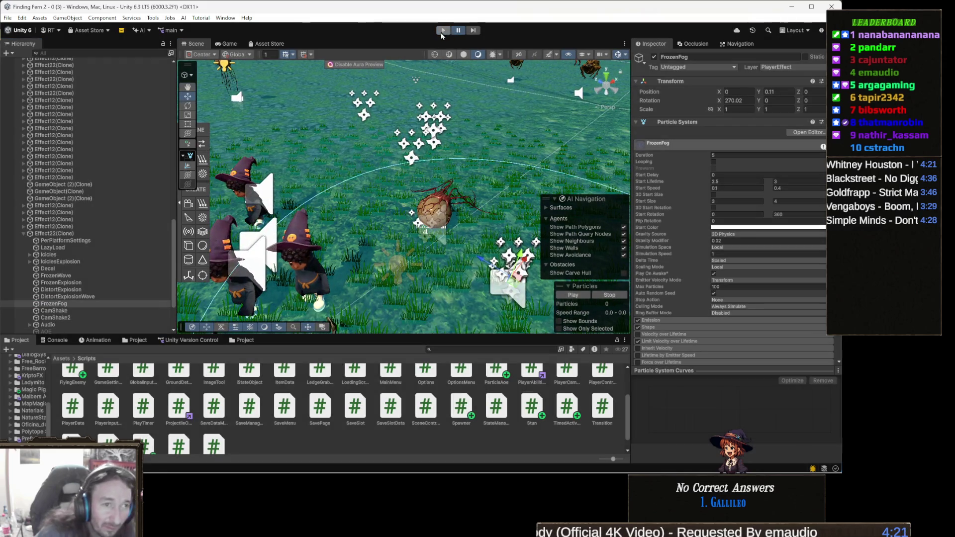
double_click(58, 209)
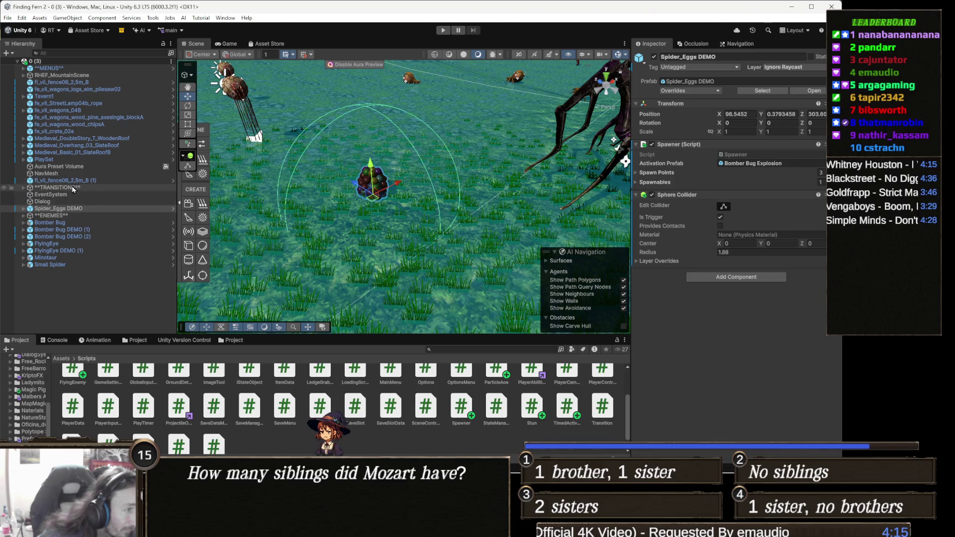
- Frame the egg, list Spider_Eggs DEMO's children, and expand the Spawner's Spawnables and Spawn Points
key("f")
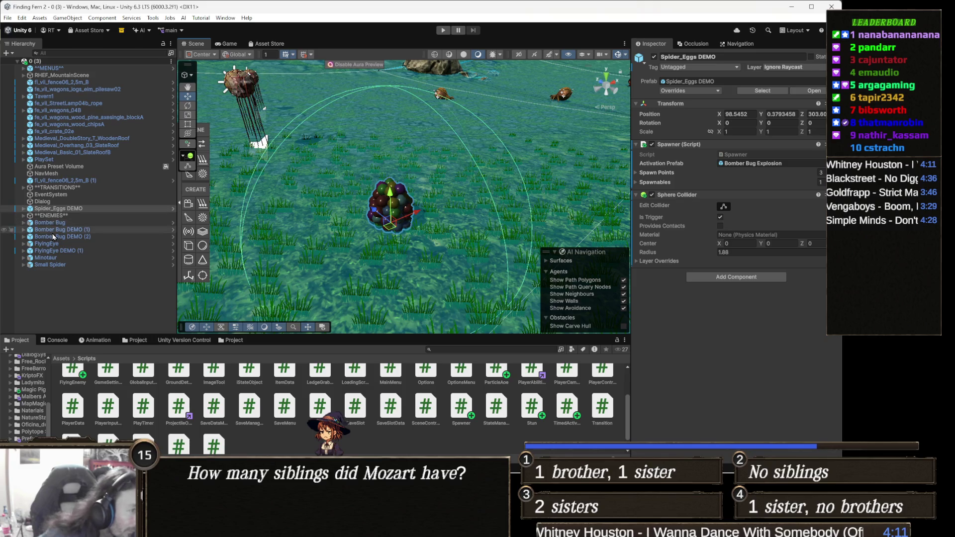
left_click(125, 208)
key("Right")
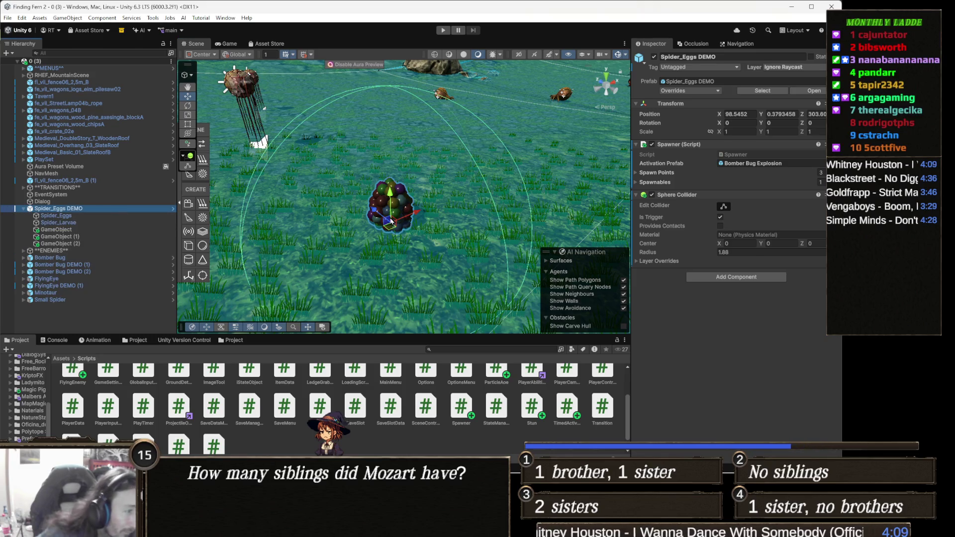
left_click(661, 183)
left_click(656, 173)
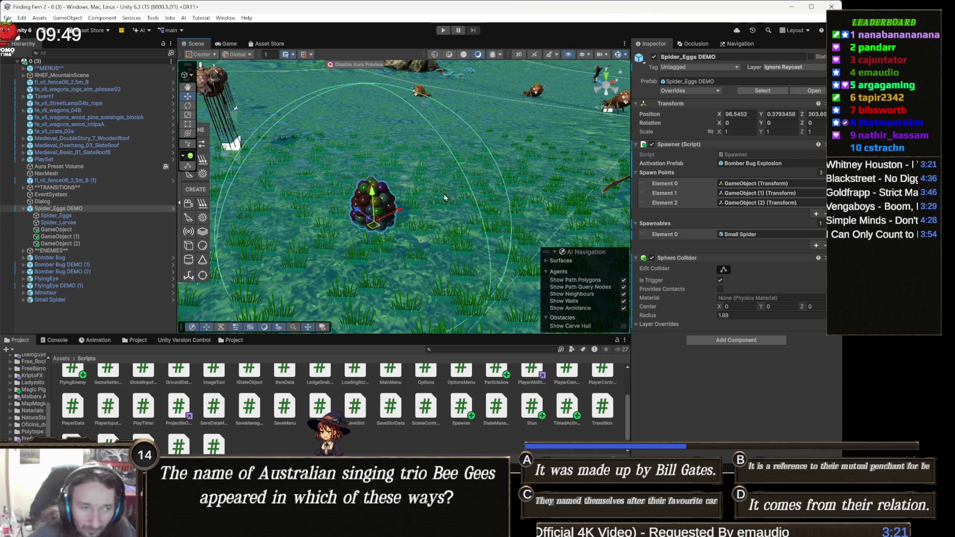
- Move the two Bomber Bugs, two FlyingEyes, Minotaur and Small Spider under ENEMIES
scroll(264, 215, "down", 5)
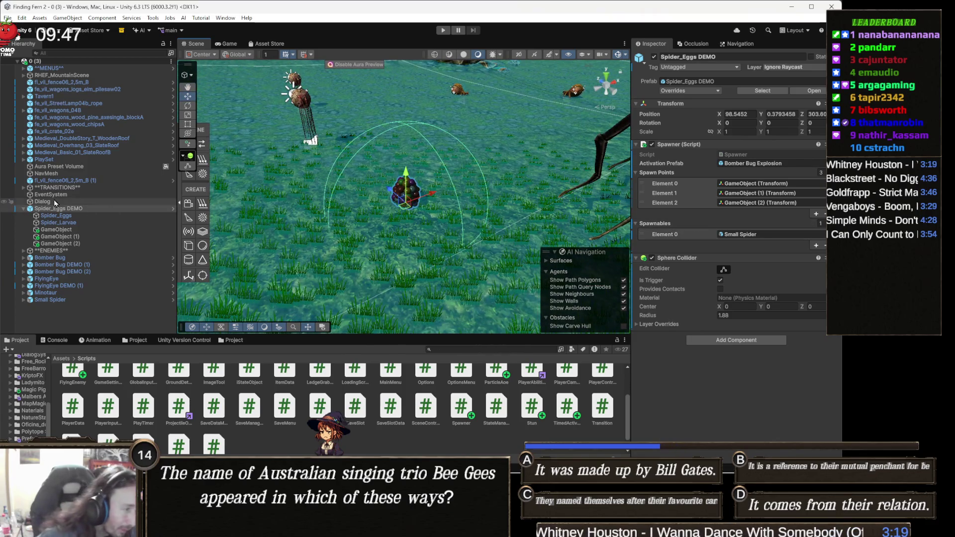
left_click(72, 210)
key("Left")
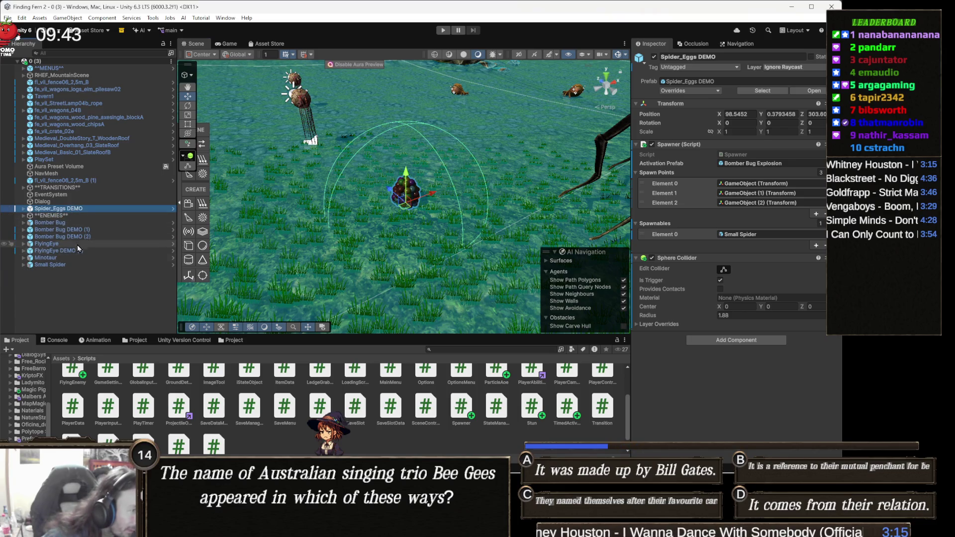
left_click(75, 224)
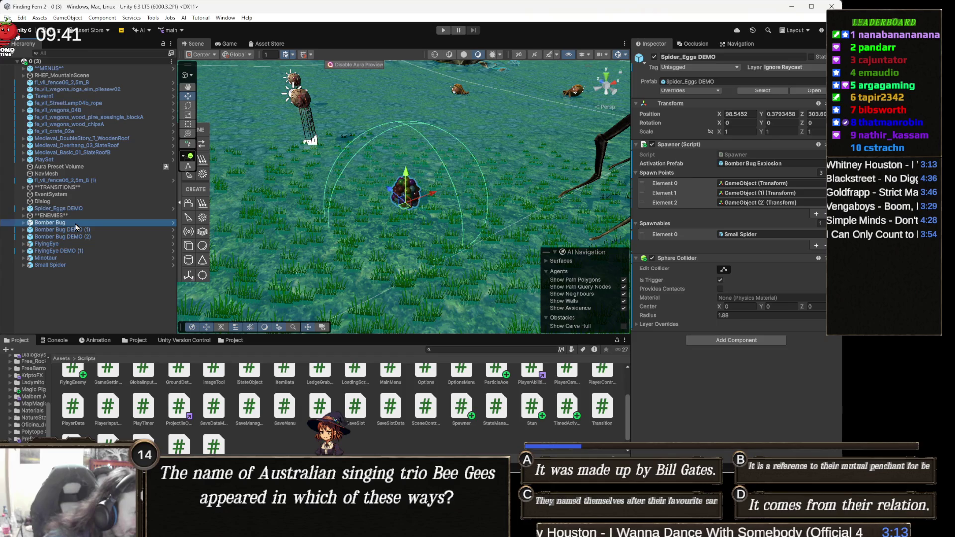
left_click(80, 237, "shift")
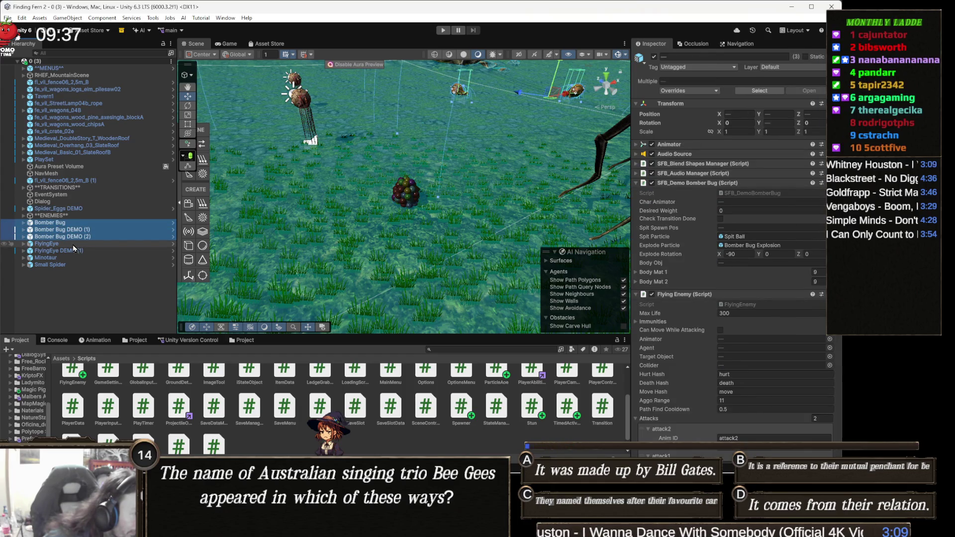
left_click(74, 250, "shift")
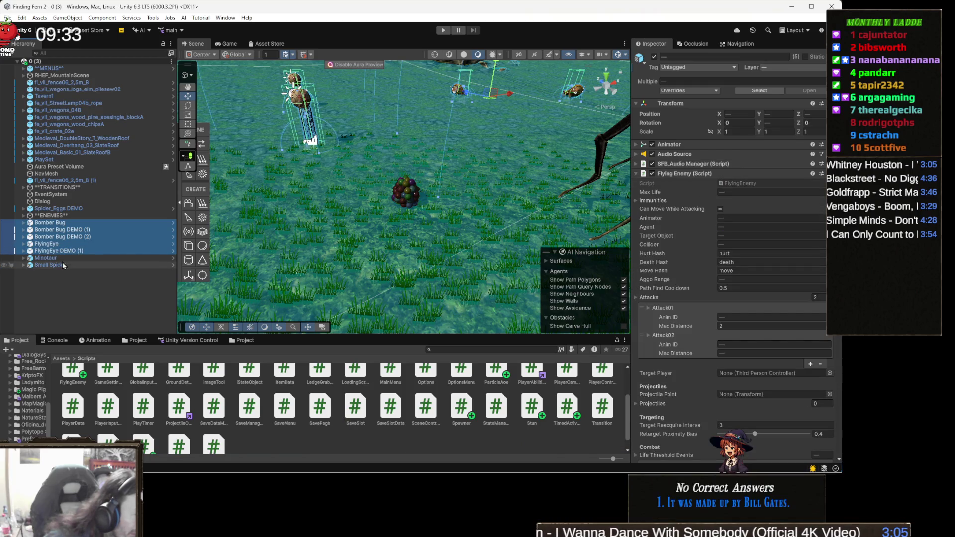
left_click(70, 258, "shift")
left_click(61, 265, "shift")
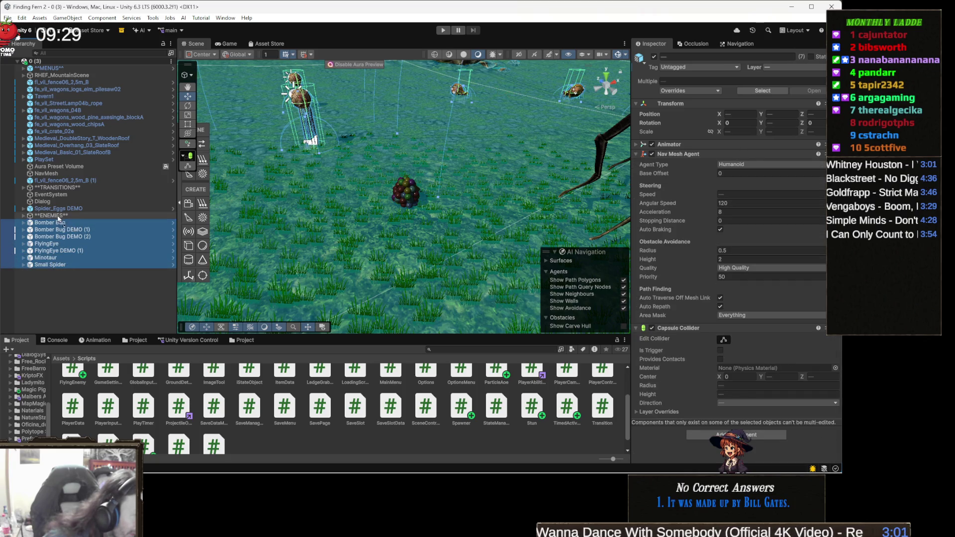
left_click_drag(56, 218, 56, 217)
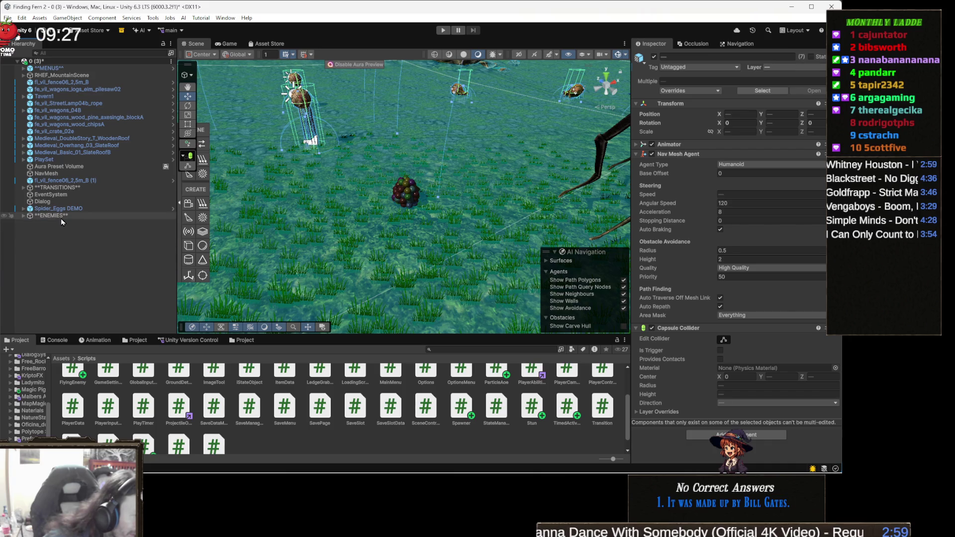
- Disable the ENEMIES group and start the play test again
left_click(58, 216)
left_click(654, 57)
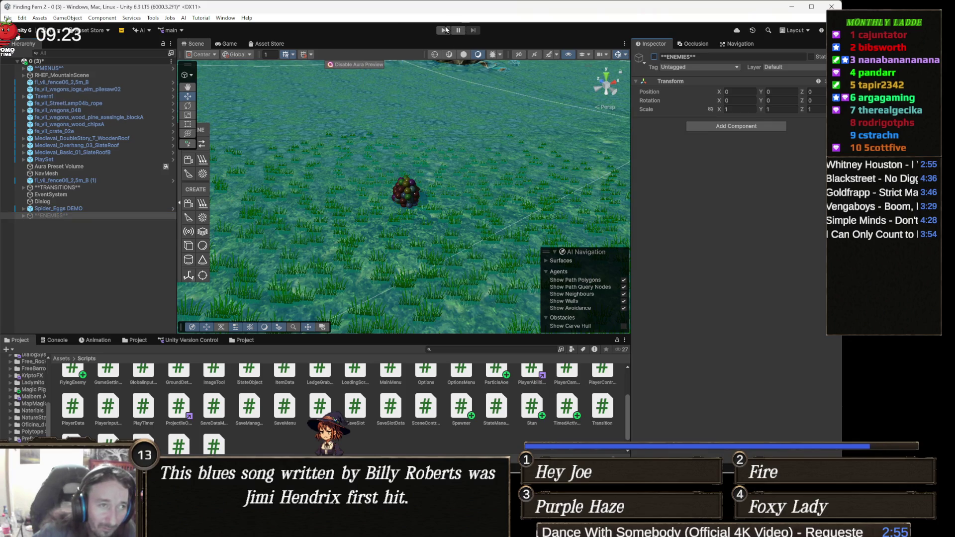
left_click(444, 29)
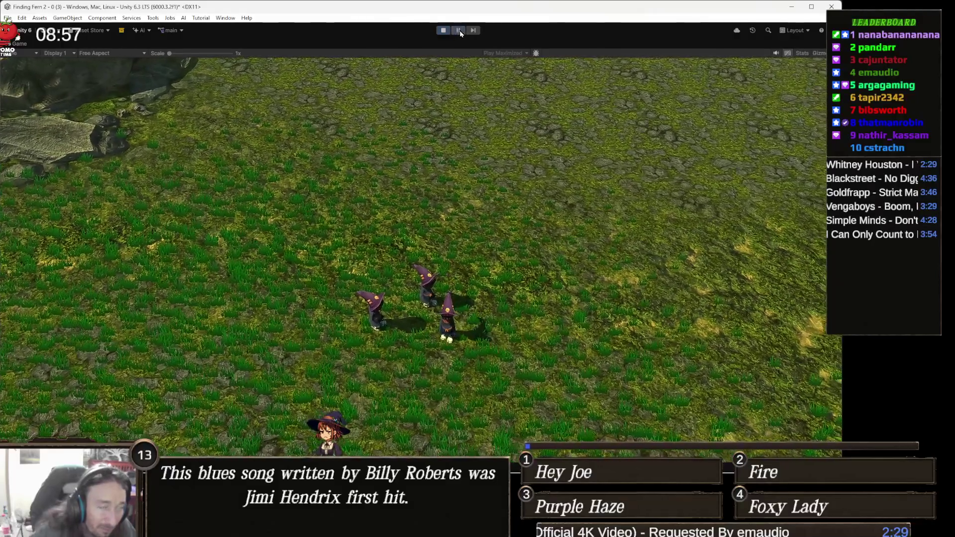
- Pause to check the console log, stop the play test, and open Spawner.cs in Visual Studio
left_click(458, 31)
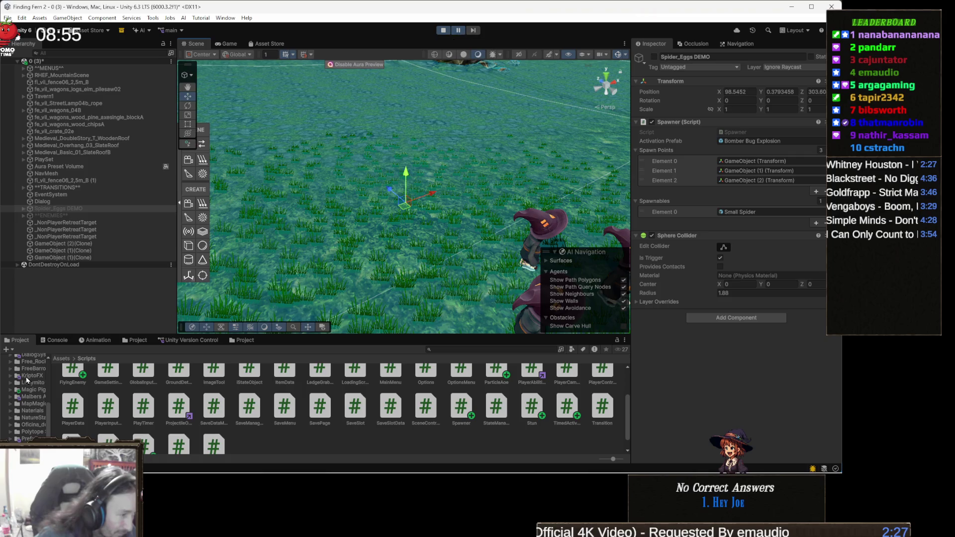
left_click(57, 345)
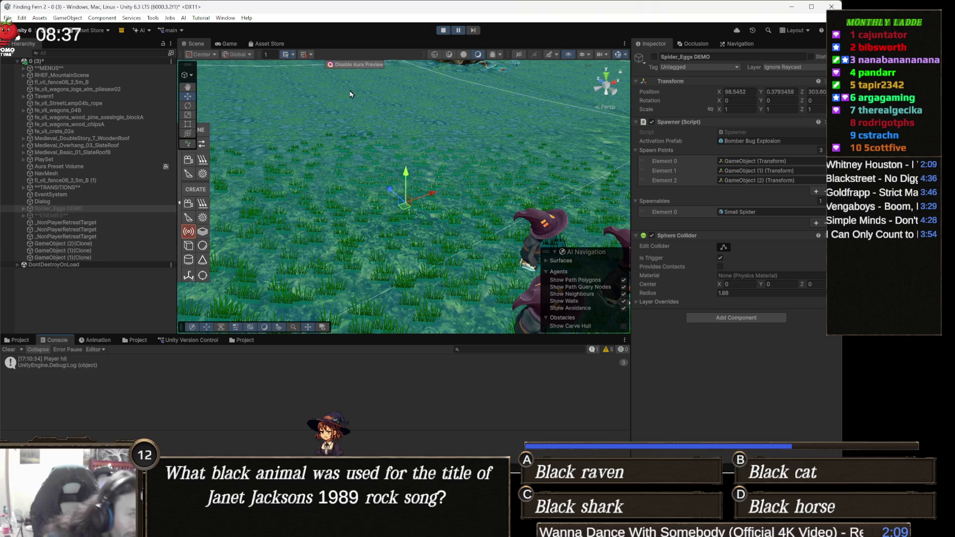
left_click(441, 31)
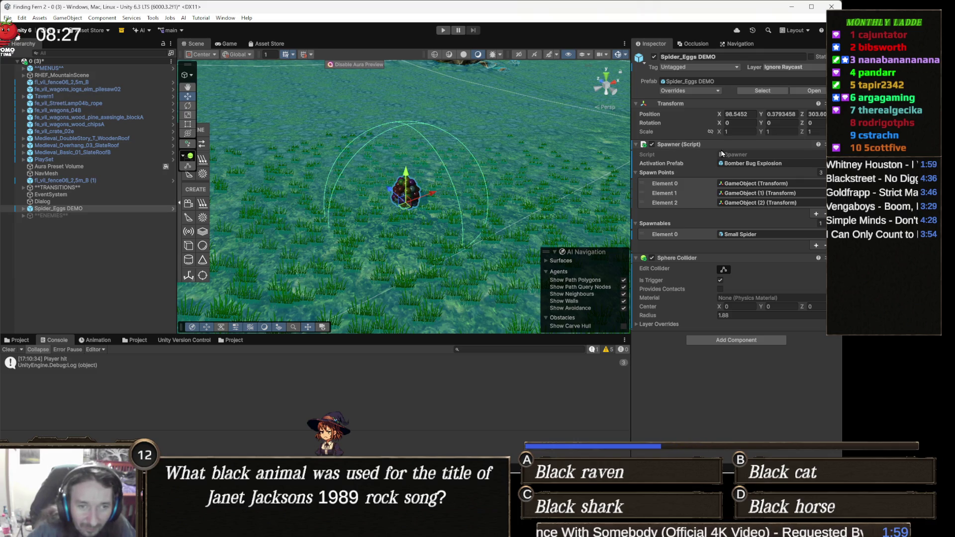
double_click(751, 155)
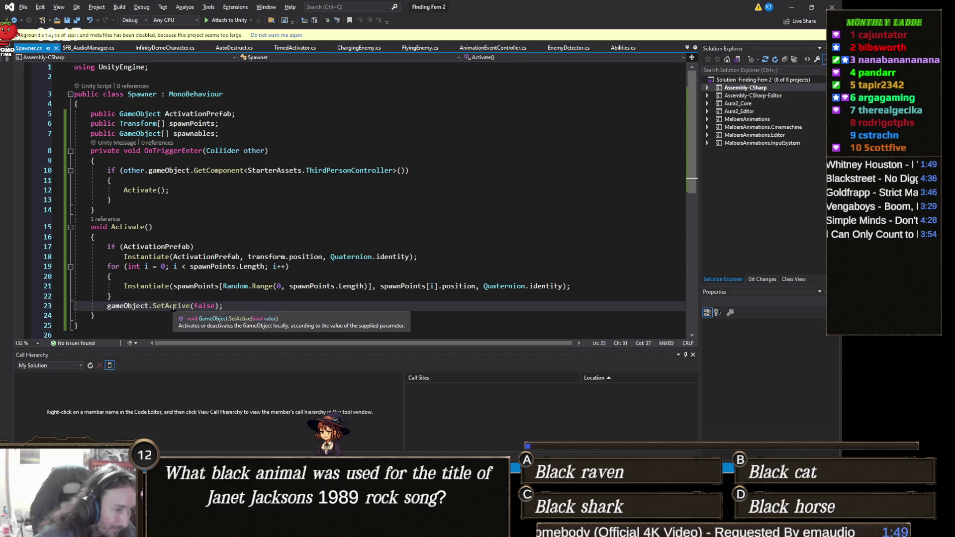
- Replace both spawnPoints references on line 21 with spawnables for random selection
double_click(187, 289)
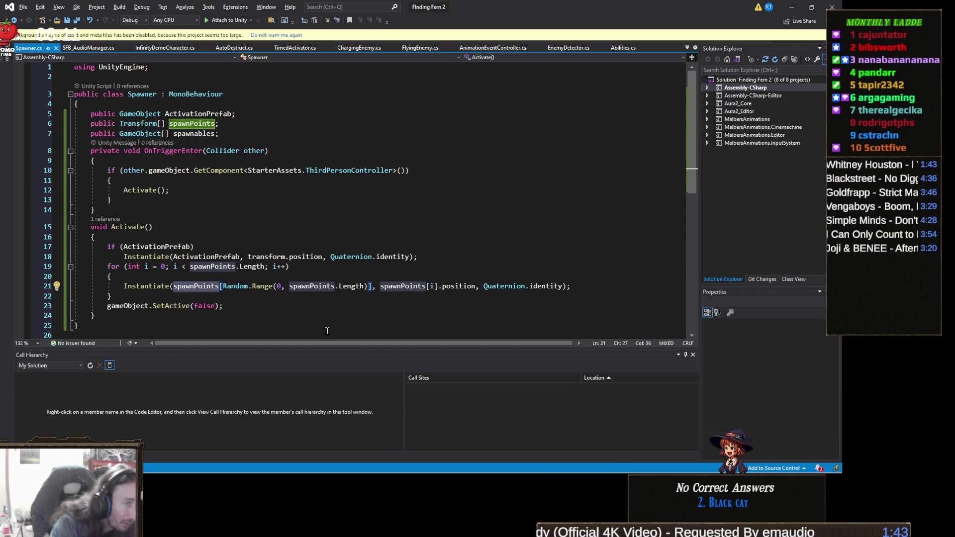
type("spawna")
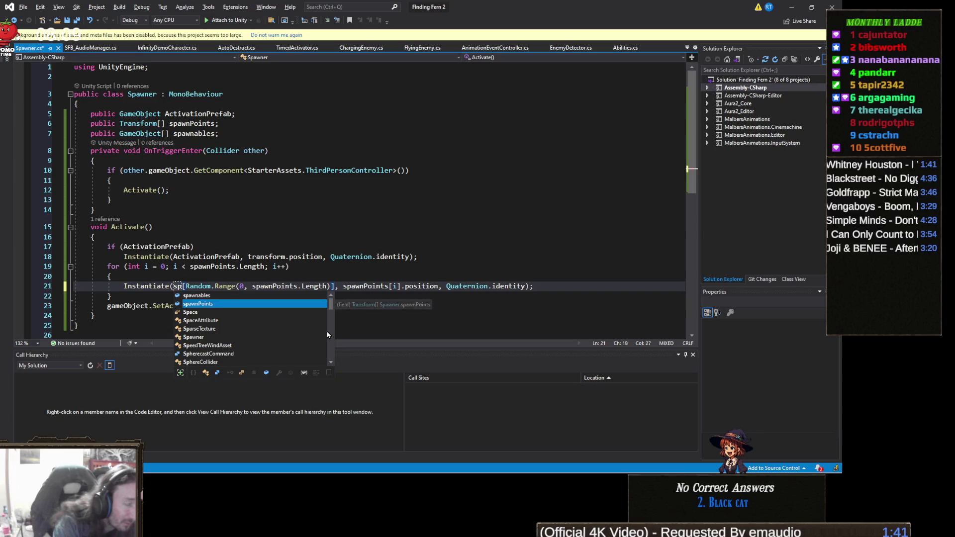
key("Tab")
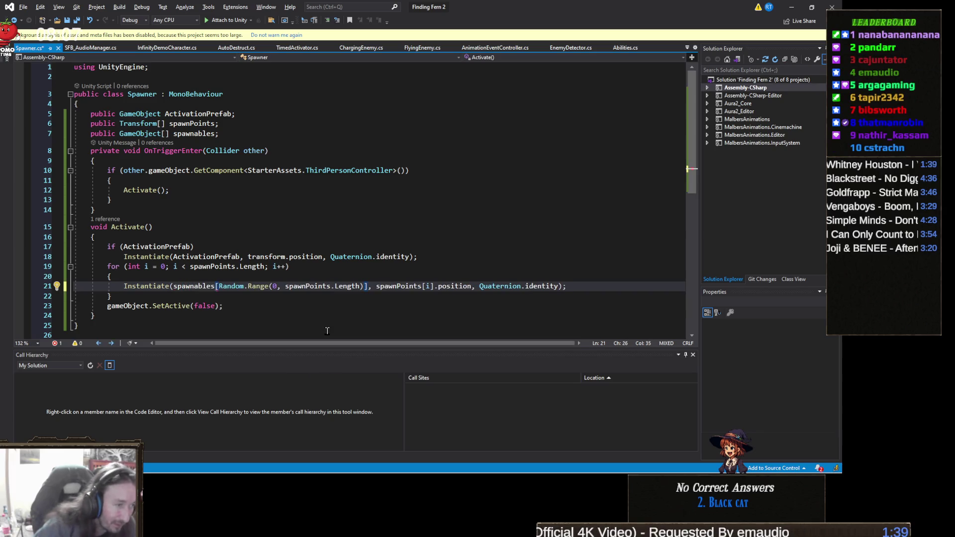
double_click(305, 286)
type("spawna")
key("Tab")
left_click(396, 256)
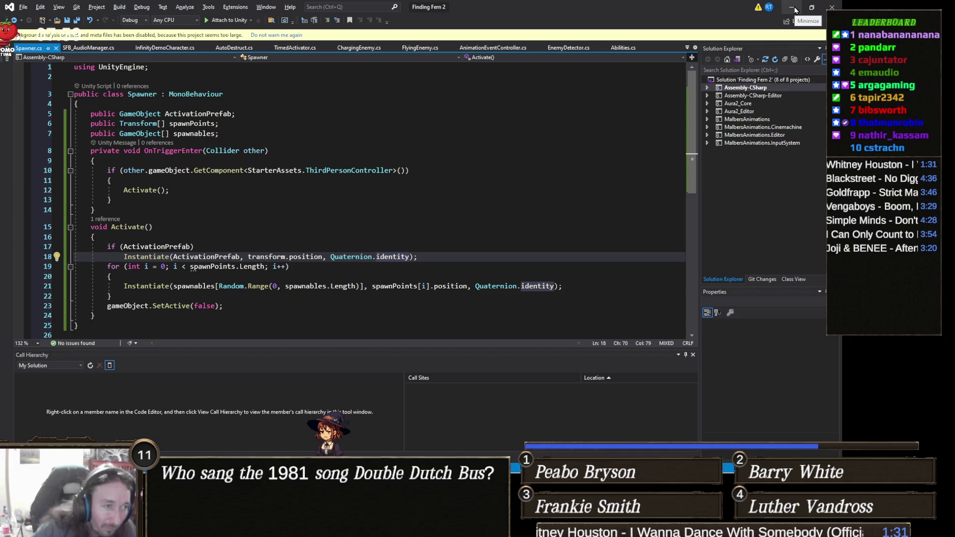
- Add a 'public Transform ActivationPoint;' field and use ActivationPoint in the prefab Instantiate call
left_click(253, 113)
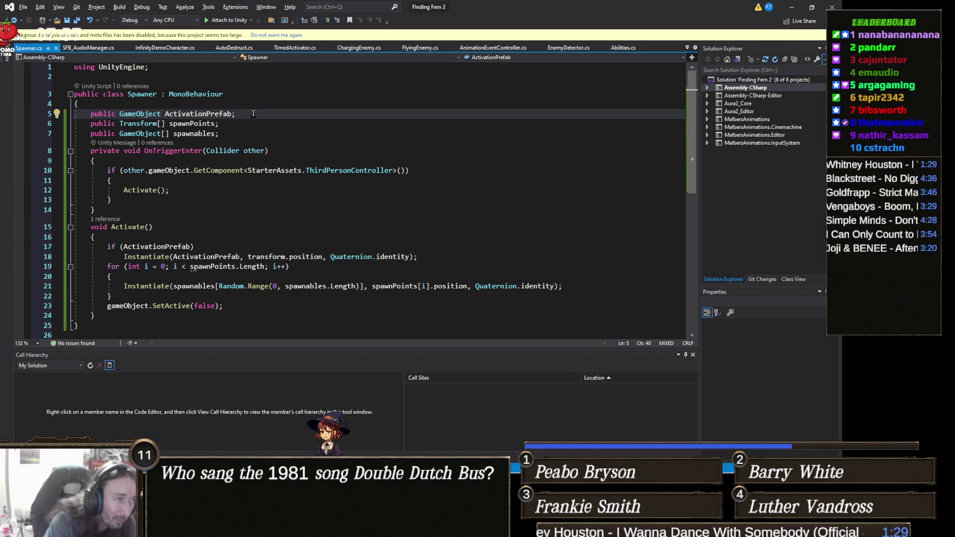
key("Return")
type("public ")
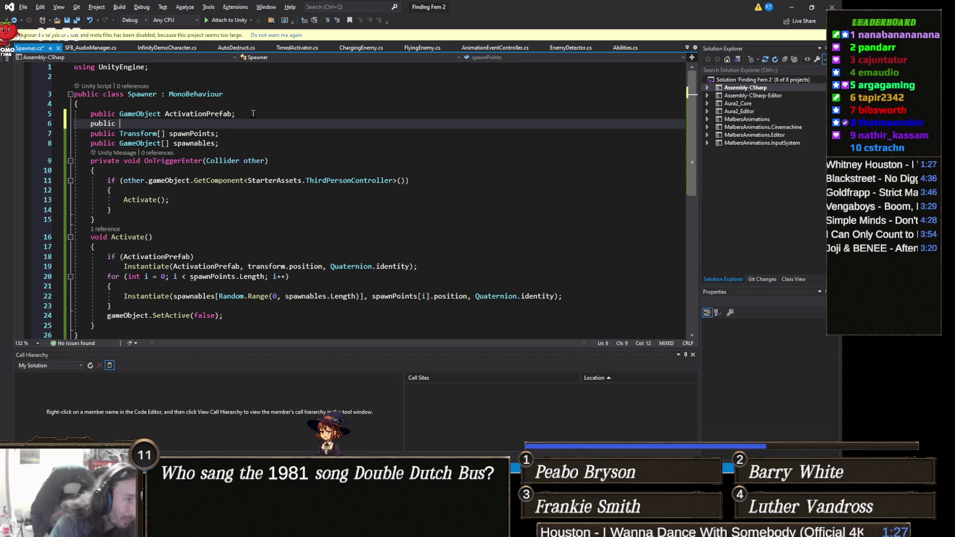
type("Tr")
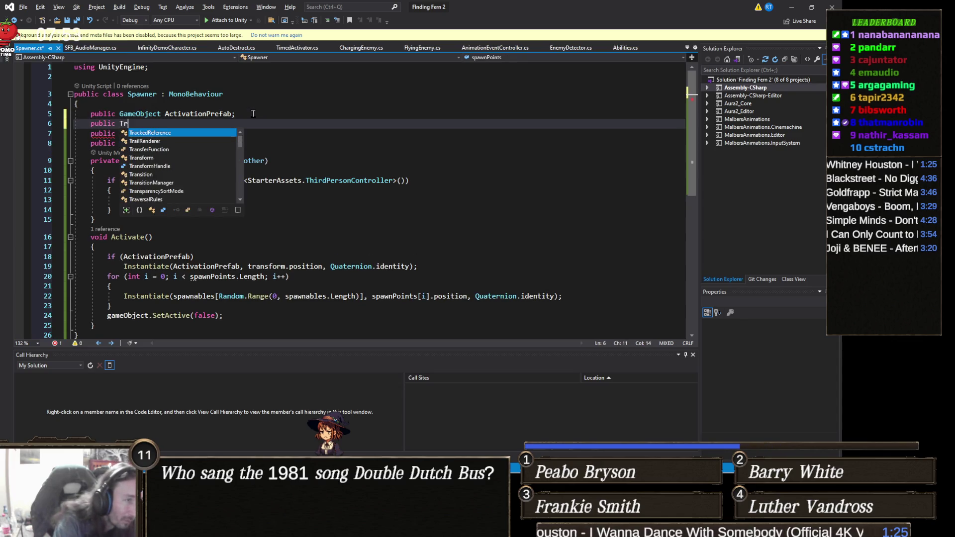
type("ansform ActivationP")
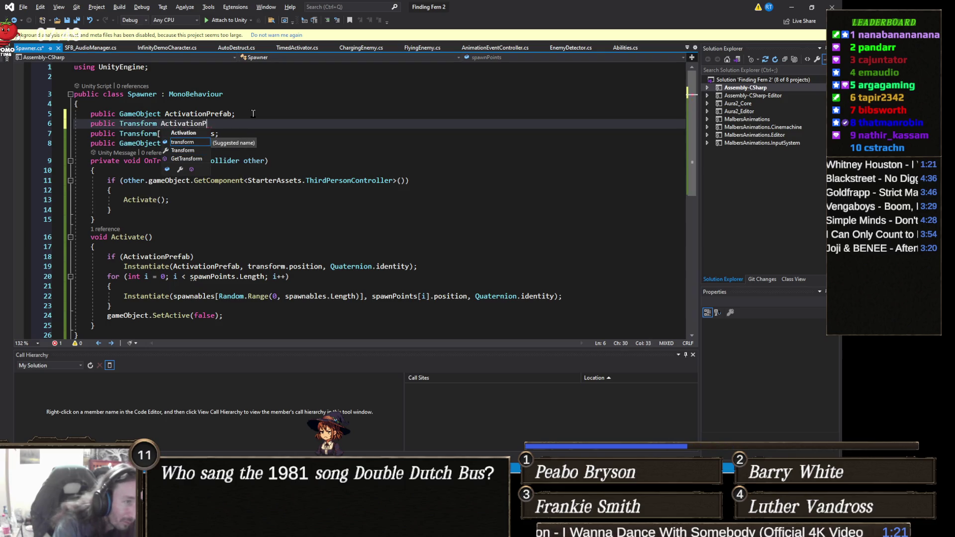
key("BackSpace")
key("BackSpace")
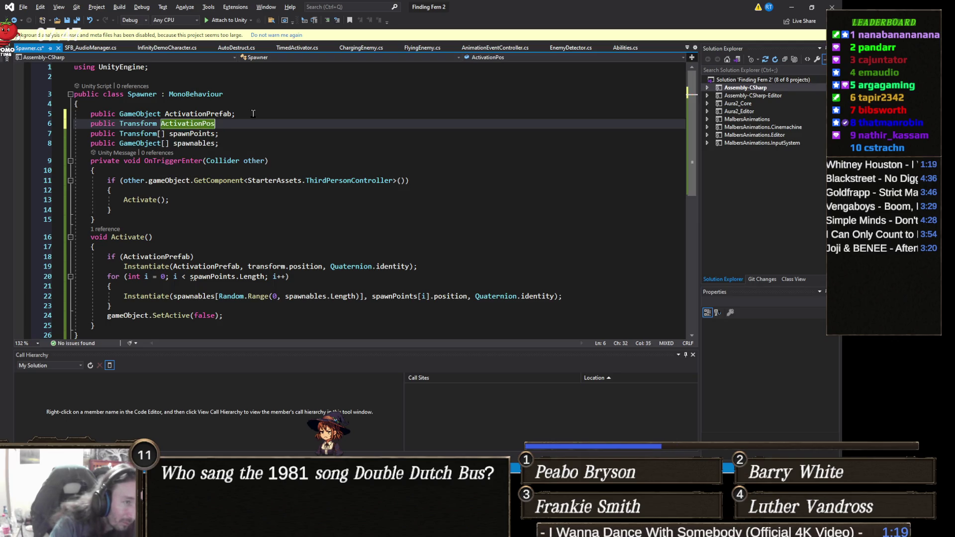
type("oint;")
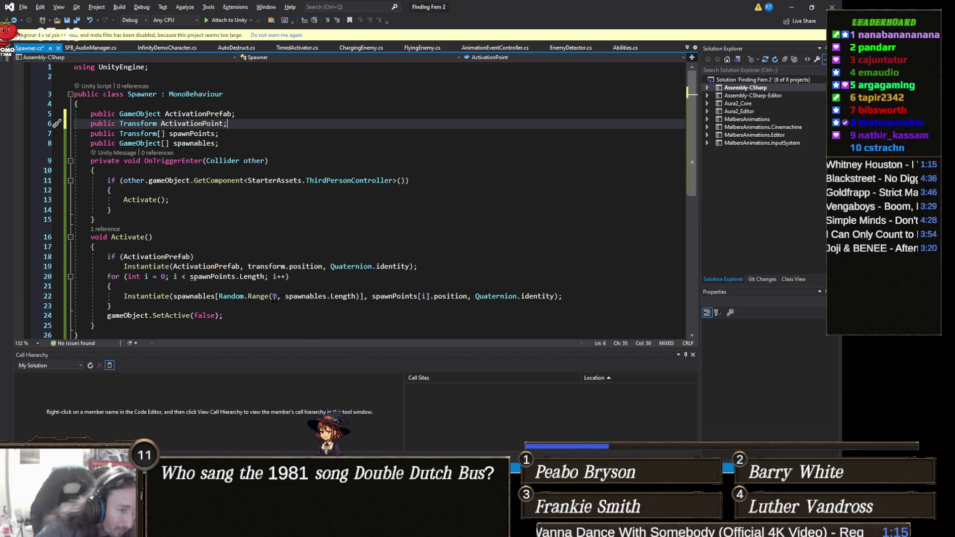
double_click(278, 266)
type("activ")
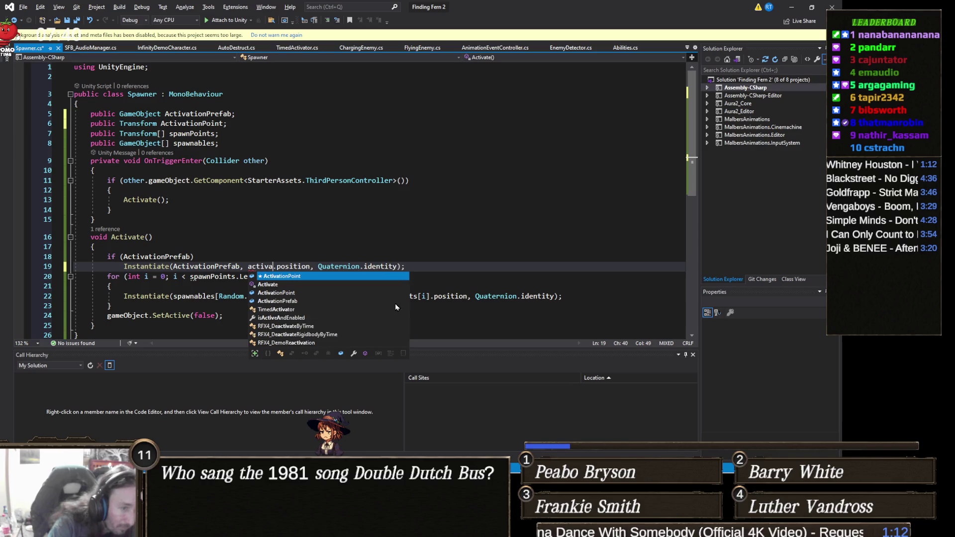
key("Tab")
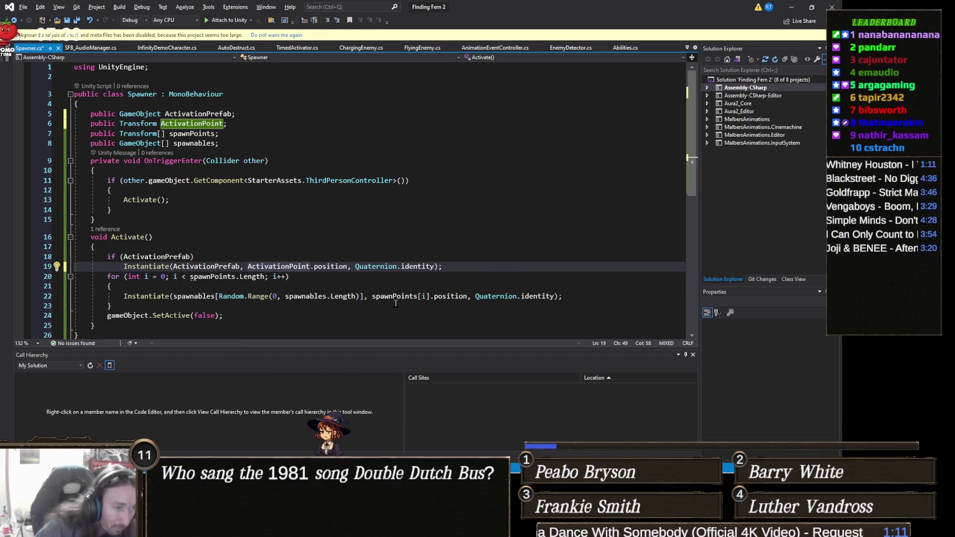
left_click(794, 6)
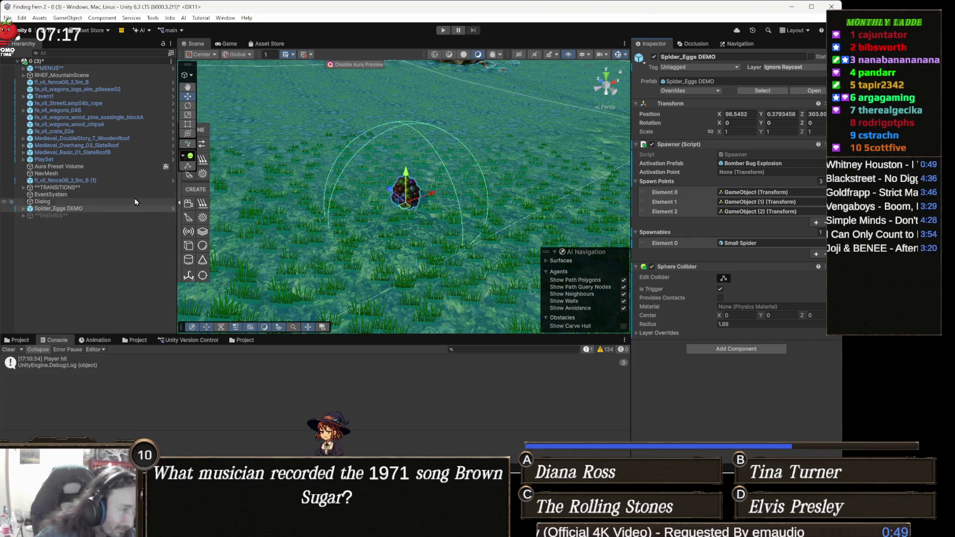
- Create an empty child GameObject (3) under Spider_Eggs DEMO and frame it
right_click(70, 209)
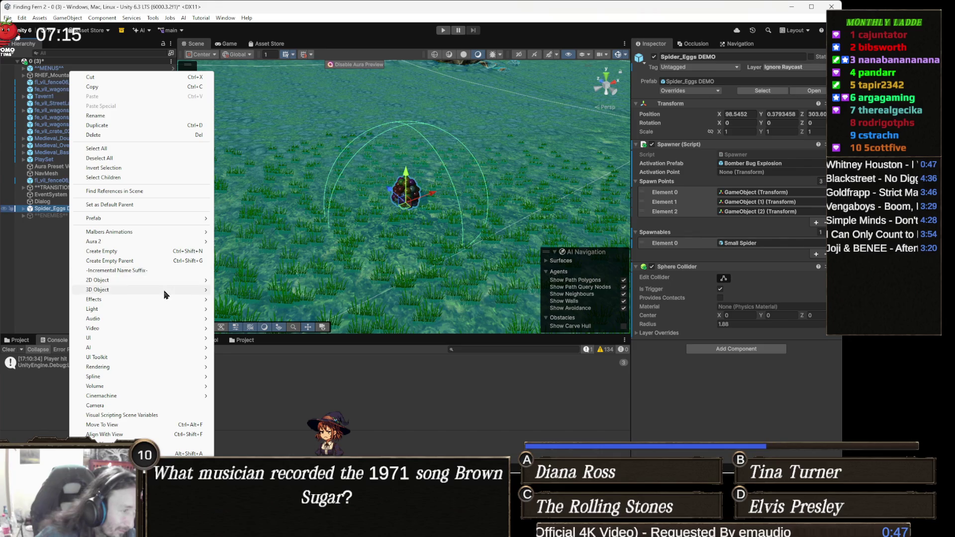
left_click(99, 251)
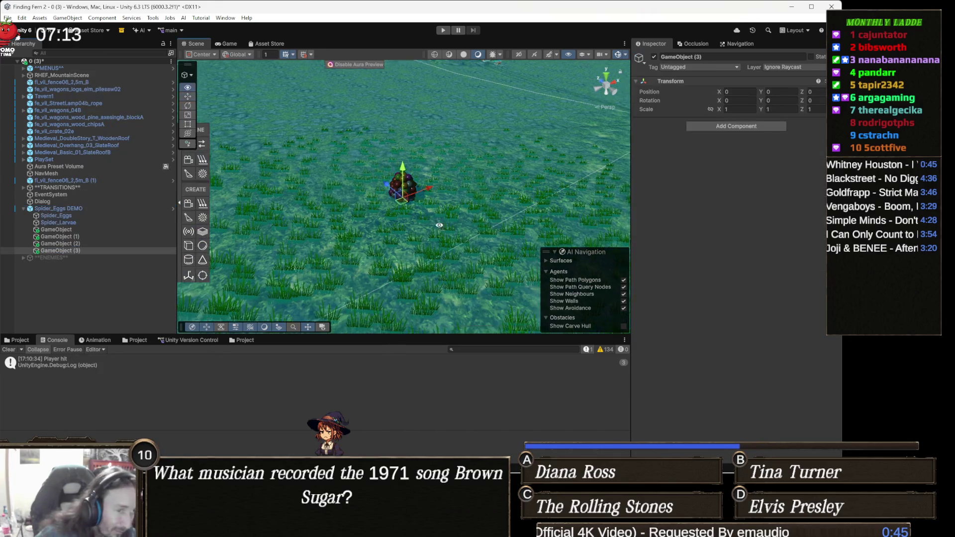
scroll(469, 200, "up", 10)
mouse_move(468, 200)
left_mouse_down()
mouse_move(409, 285)
mouse_move(420, 332)
mouse_move(371, 203)
mouse_move(412, 153)
left_mouse_up()
key("e")
key("f")
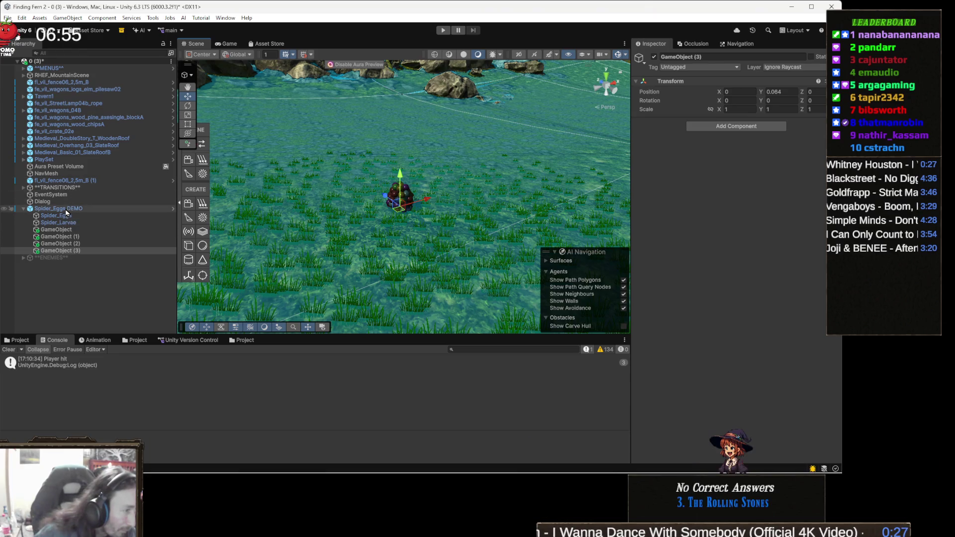
- Assign GameObject (3) to the Spawner's Activation Point and start a play test
left_click(66, 209)
mouse_move(647, 238)
left_mouse_down()
mouse_move(676, 199)
mouse_move(765, 172)
left_mouse_up()
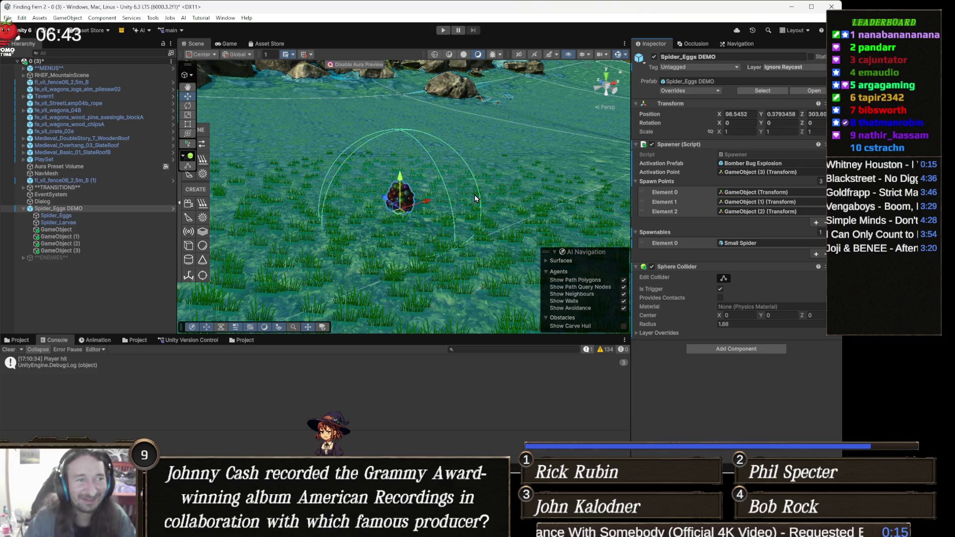
left_click(443, 31)
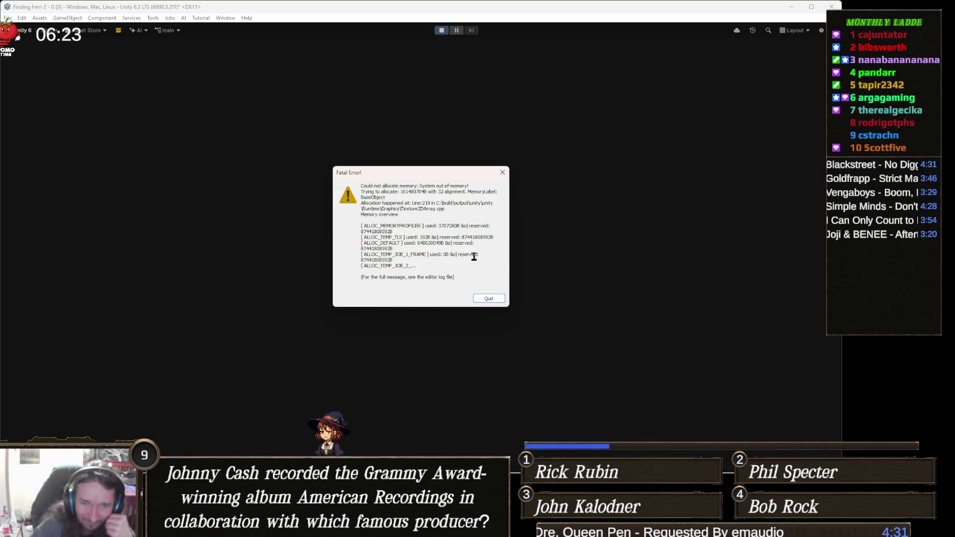
- Quit Unity from the out-of-memory Fatal Error dialog
left_click(488, 299)
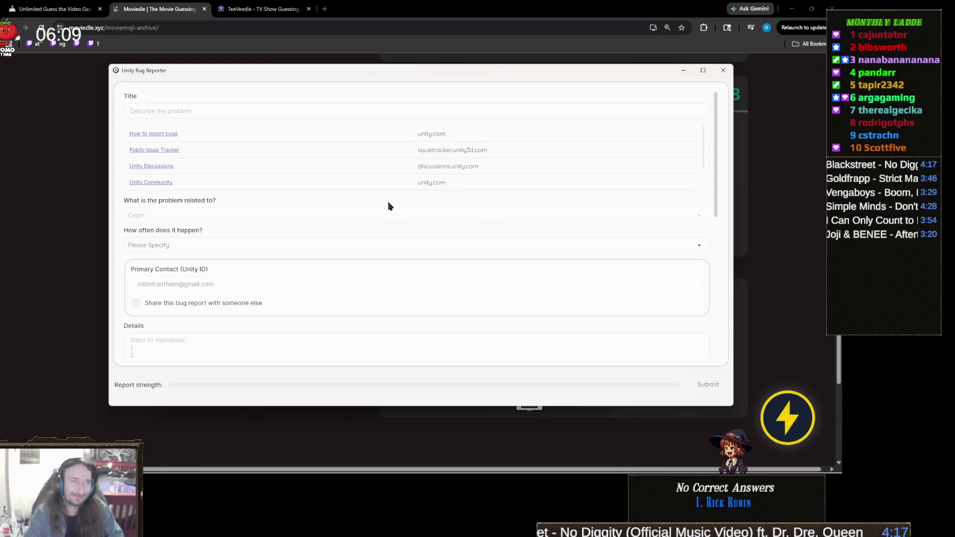
- Close the Unity Bug Reporter, reopen Finding Fern 2, and keep the recovered scene backups
left_click(722, 70)
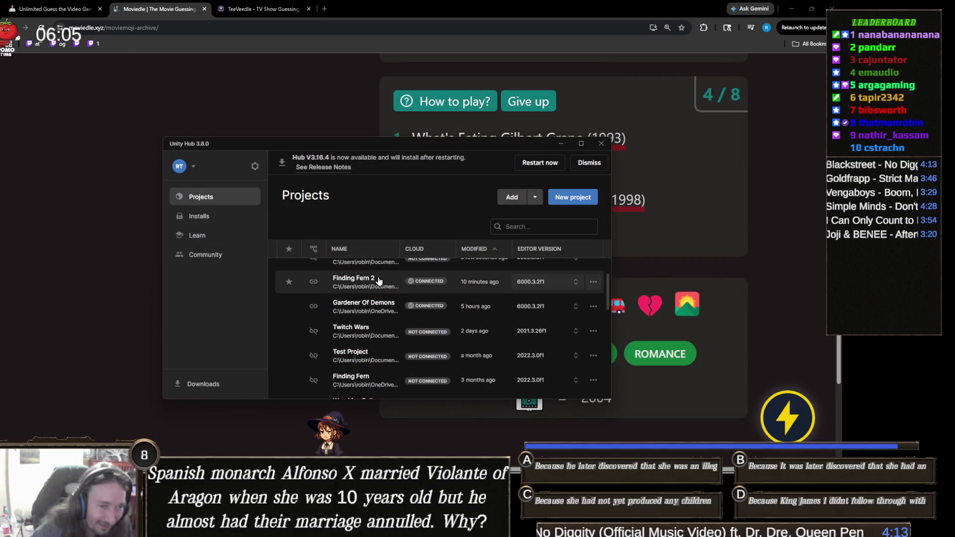
left_click(377, 281)
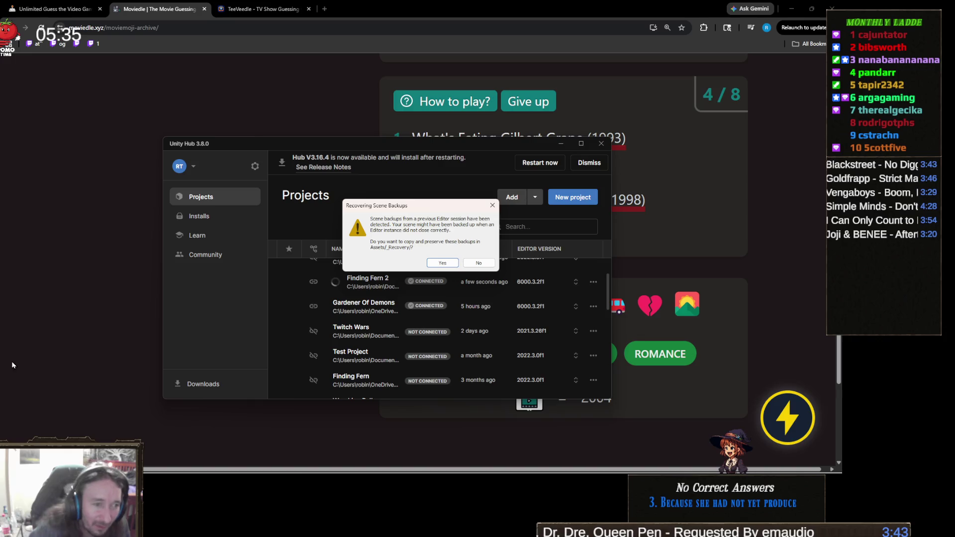
left_click(444, 263)
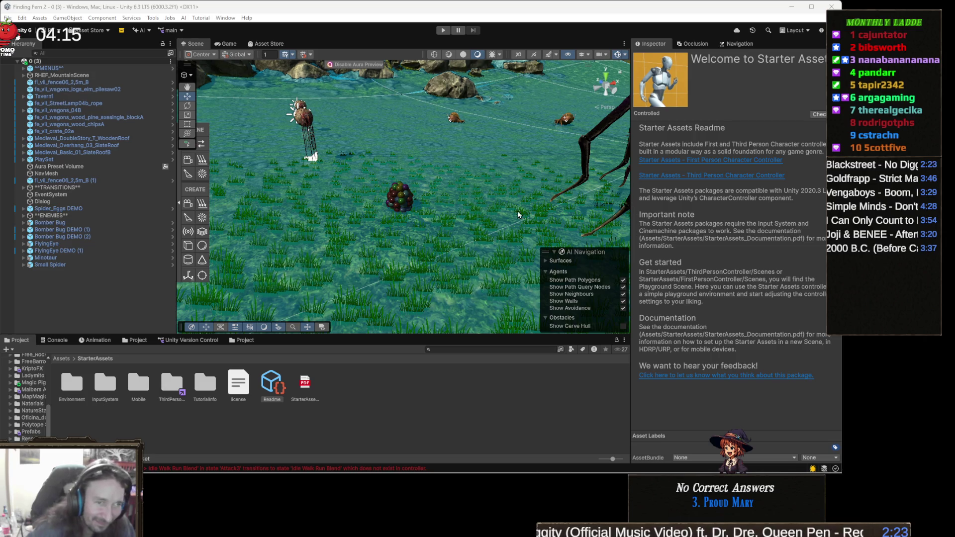
- Let the Unity editor finish loading Finding Fern 2 with the recovered scenes
scroll(413, 230, "down", 3)
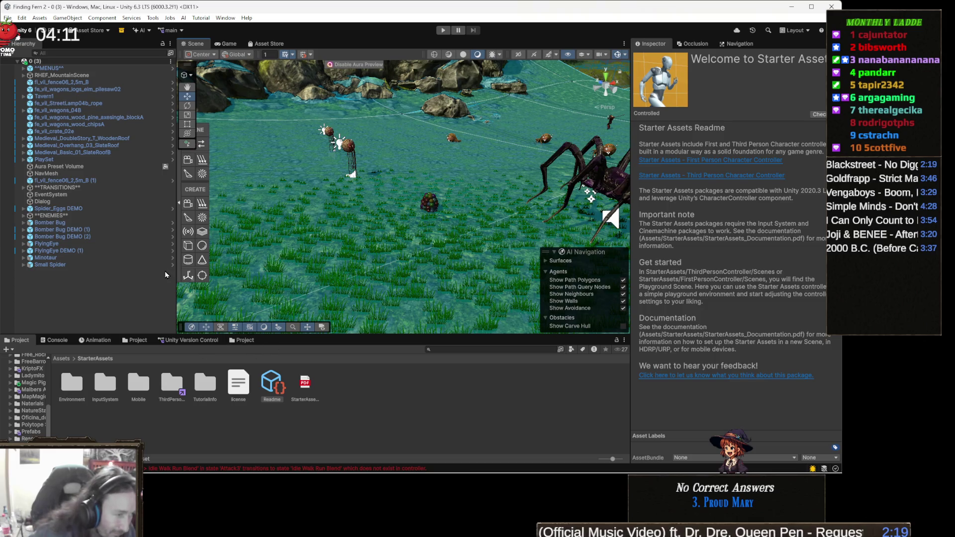
- Use Find in Project to open recovered scene 0 (4) from Assets/_Recovery, then start a play test
left_click(90, 63)
right_click(85, 62)
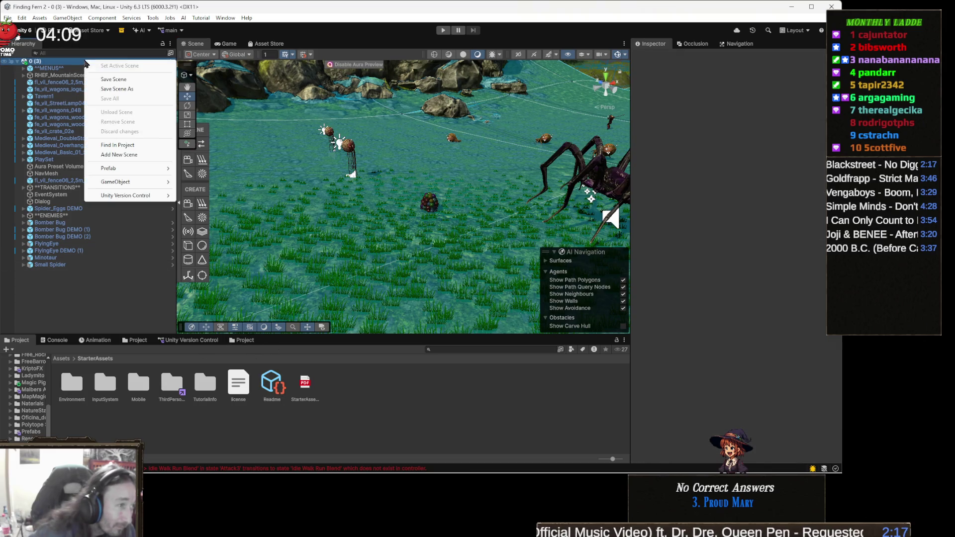
left_click(138, 144)
double_click(241, 380)
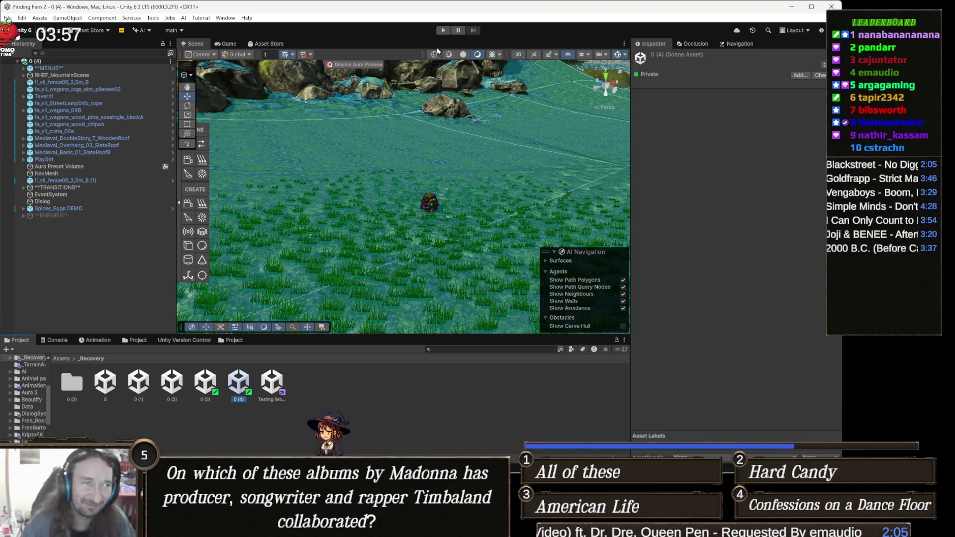
left_click(442, 31)
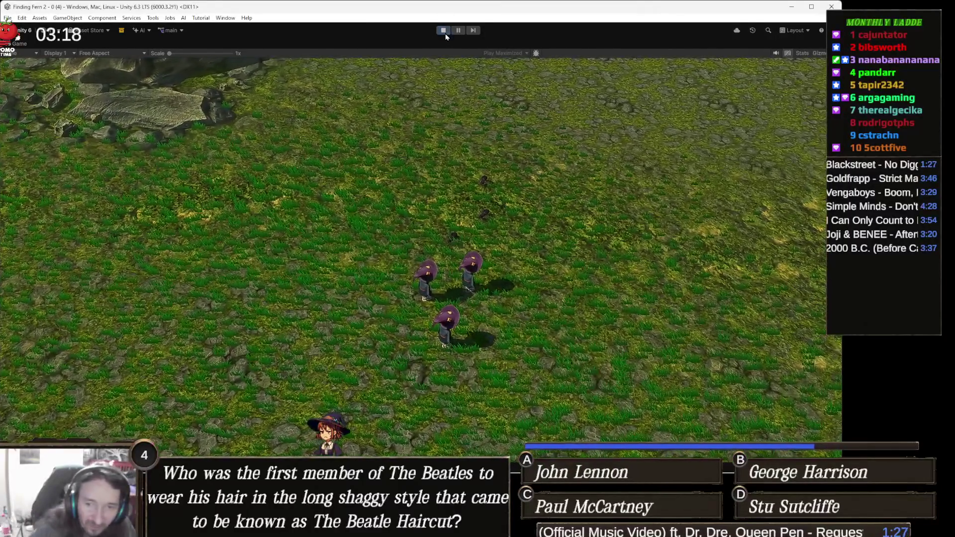
left_click(444, 31)
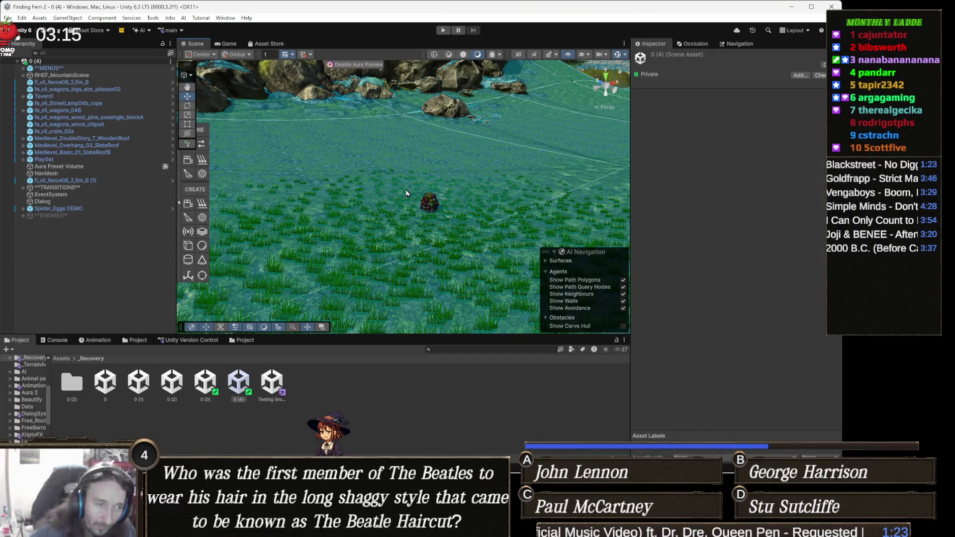
- Select the spider egg cluster in the Scene view and frame it
scroll(406, 193, "up", 5)
left_click(490, 224)
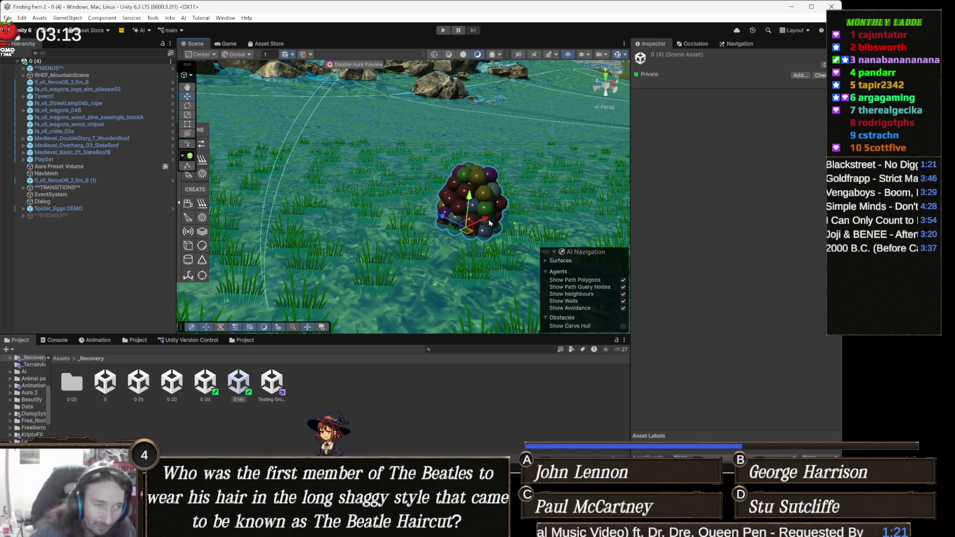
left_click_drag(489, 223, 487, 206)
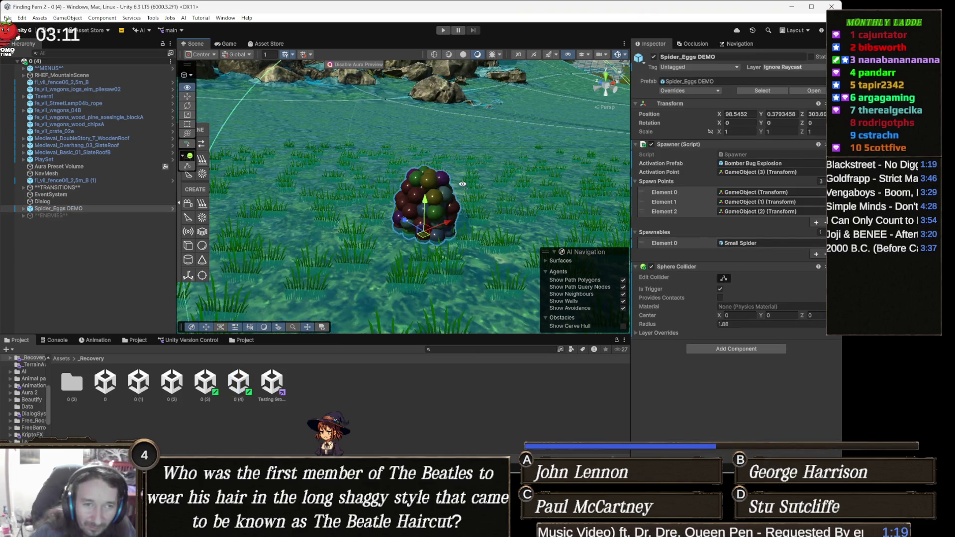
scroll(433, 191, "down", 3)
right_click(433, 191)
left_click_drag(433, 192, 197, 143)
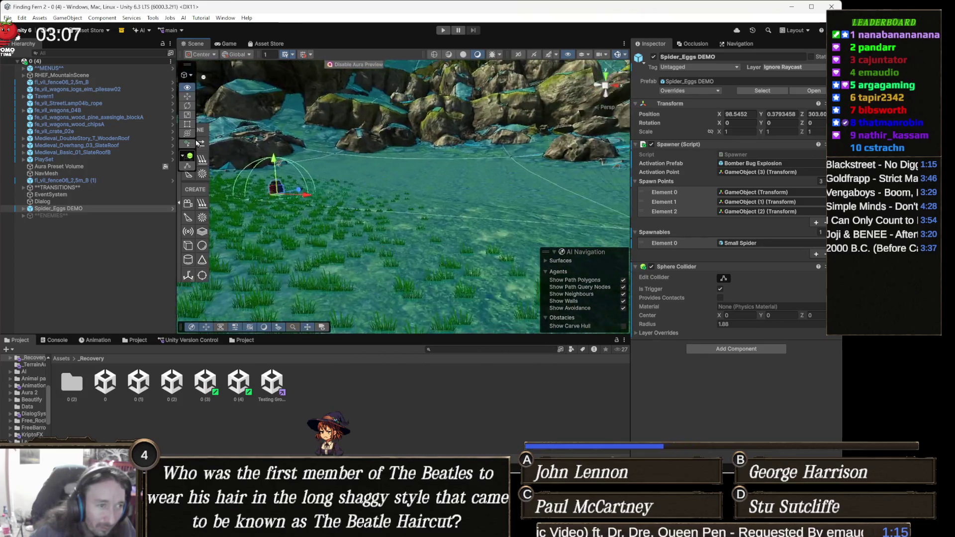
key("f")
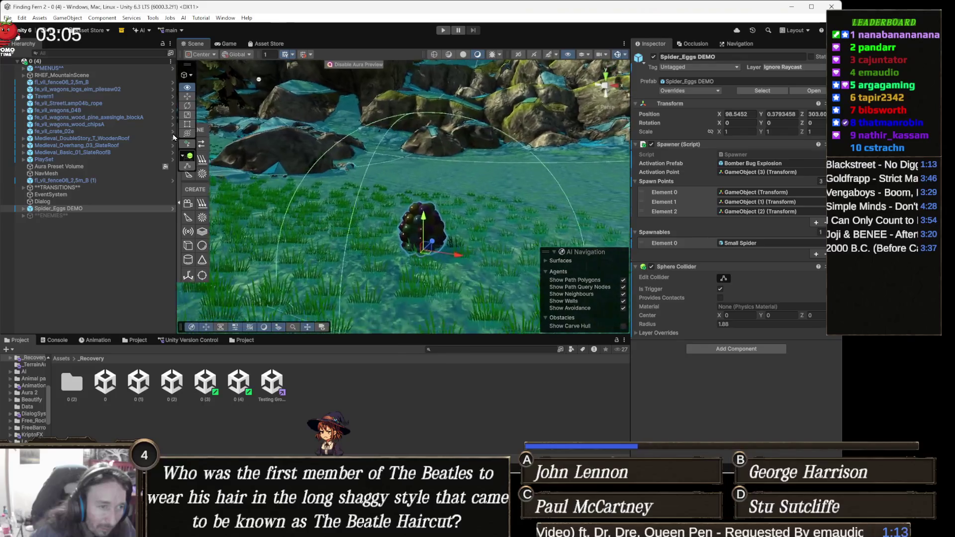
- Try shrinking the cluster, undo the scaling, and reveal the Spider_Eggs prefab in the Project
key("r")
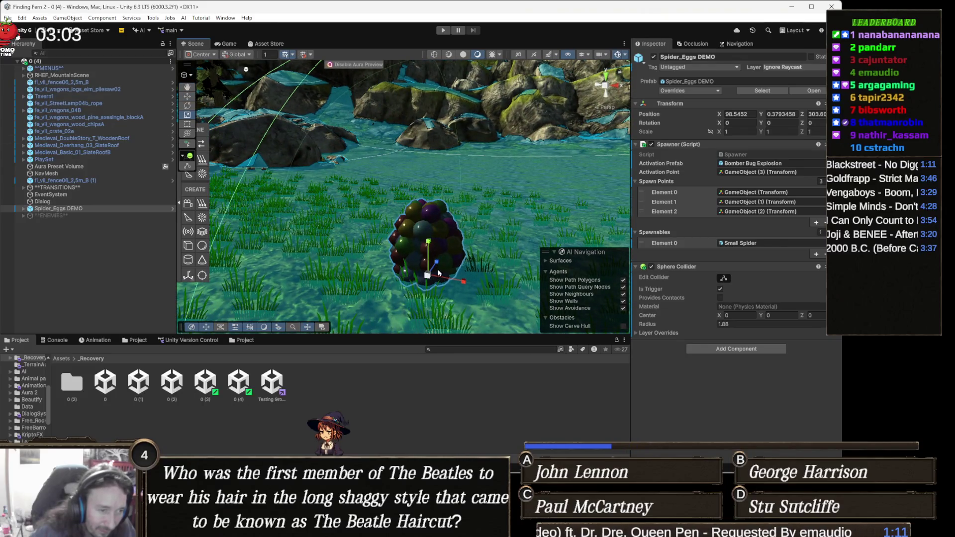
mouse_move(427, 275)
left_mouse_down()
mouse_move(423, 283)
mouse_move(446, 259)
left_mouse_up()
key("ctrl+z")
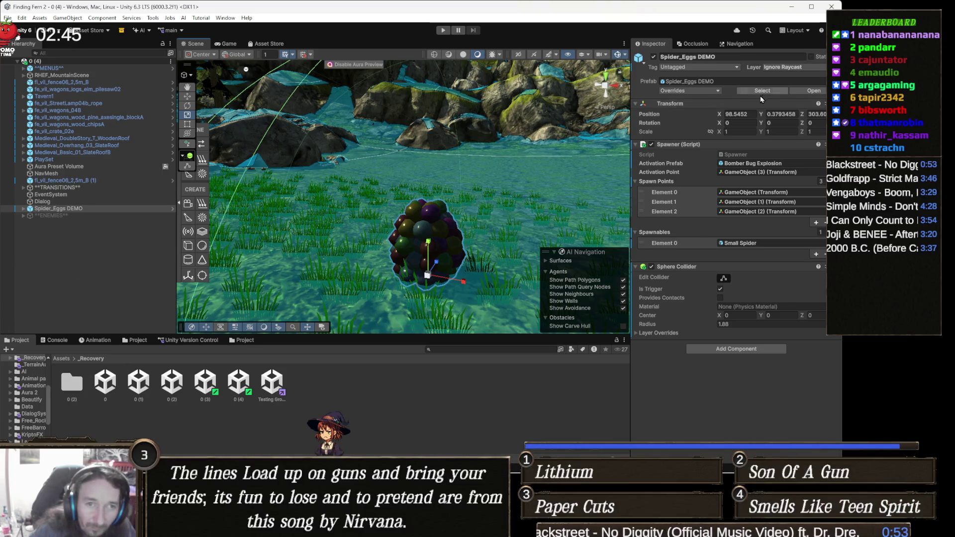
left_click(762, 92)
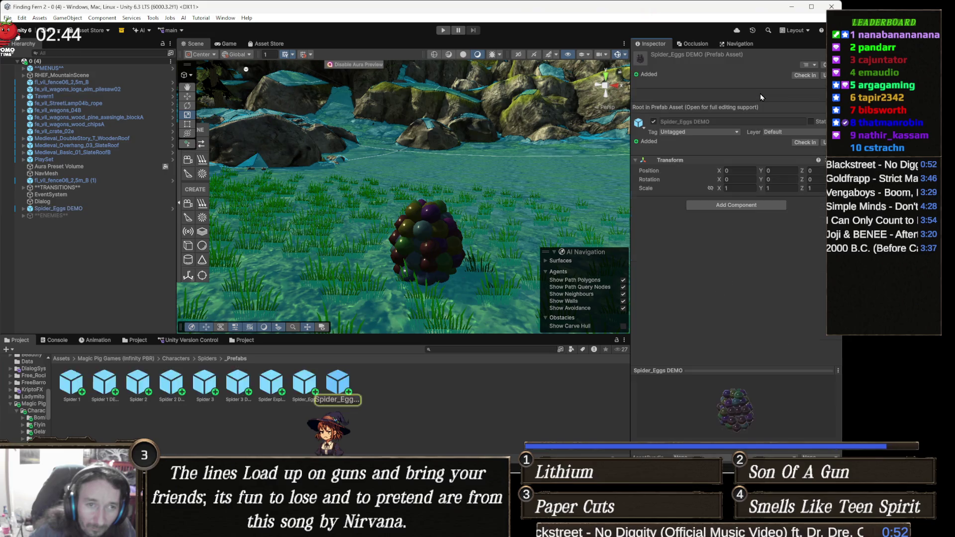
- With Spider_Eggs DEMO selected, create a new Animator and clip from the Animation window
left_click(428, 234)
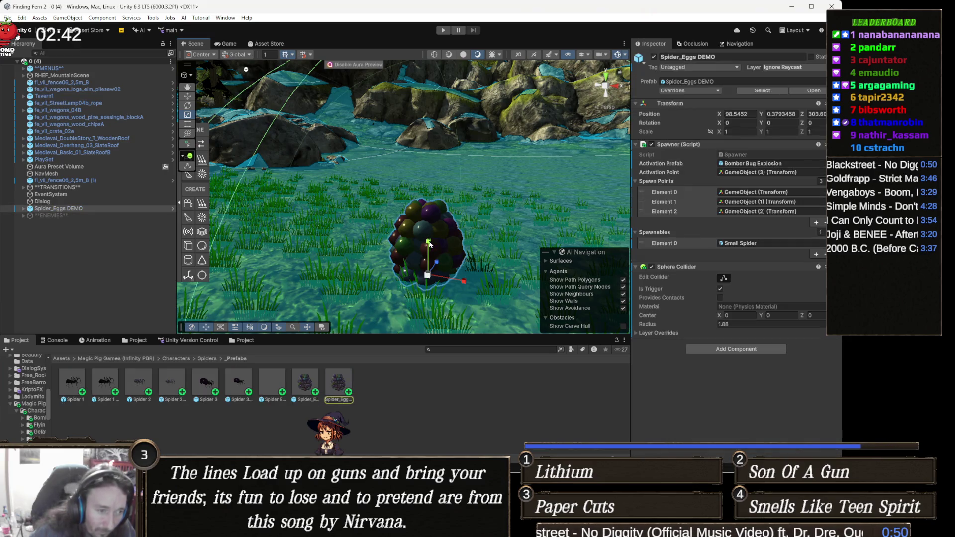
left_click(722, 351)
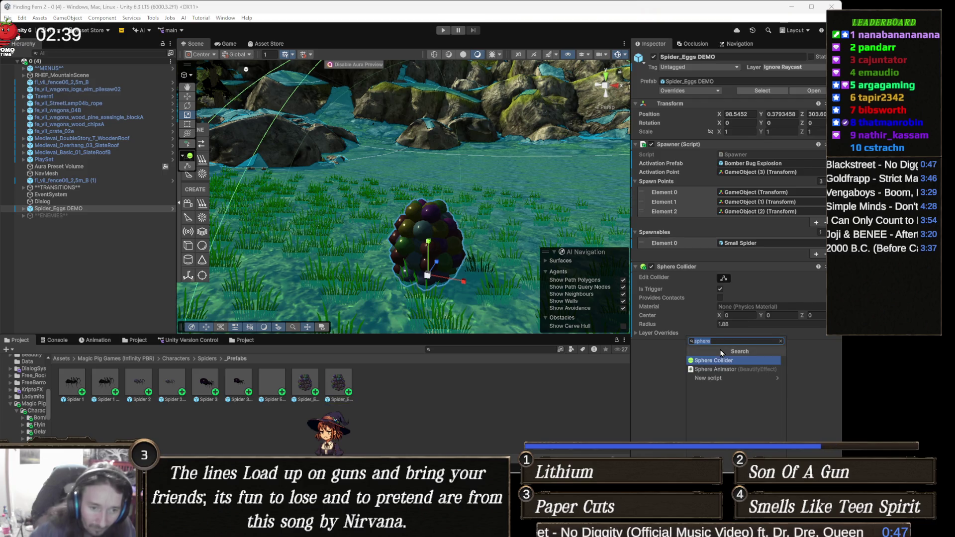
key("BackSpace")
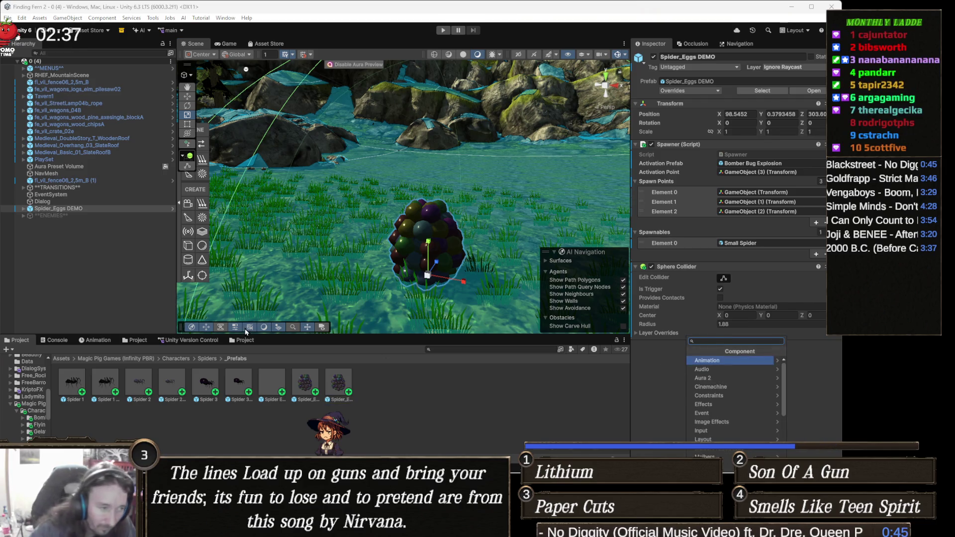
left_click(94, 340)
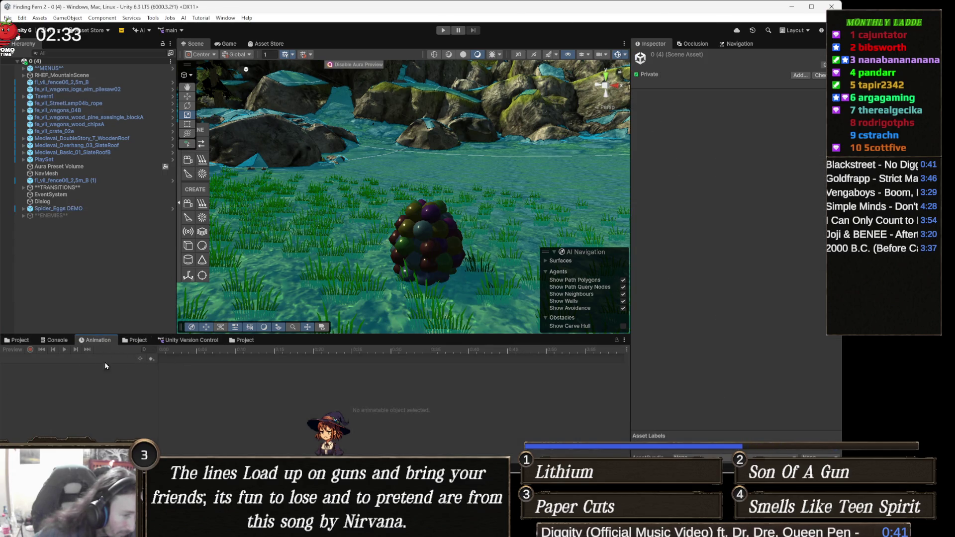
left_click(426, 237)
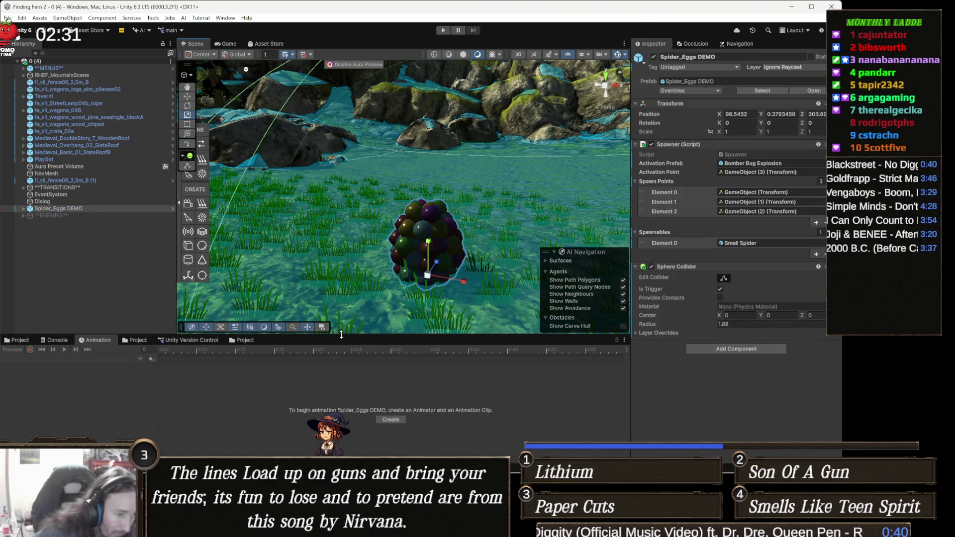
left_click(396, 422)
type("Explode")
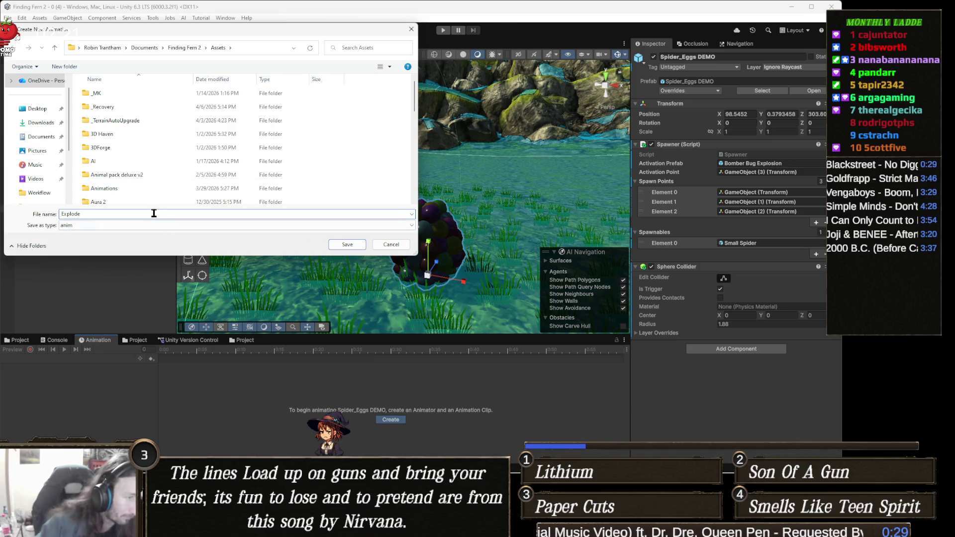
- Name the clip SpiderEggExplode and save it in the Animations folder
key("BackSpace")
key("BackSpace")
type("SpiderEgg")
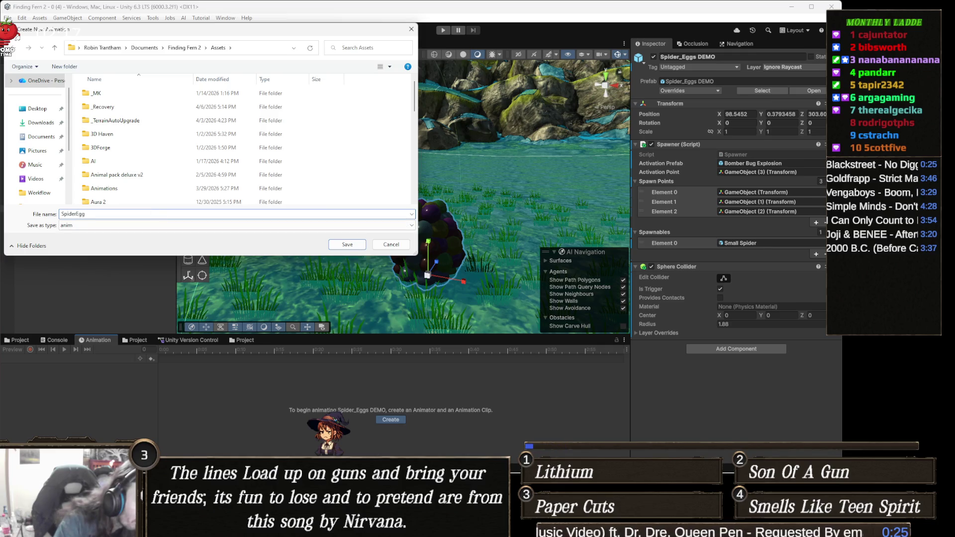
type("Explode")
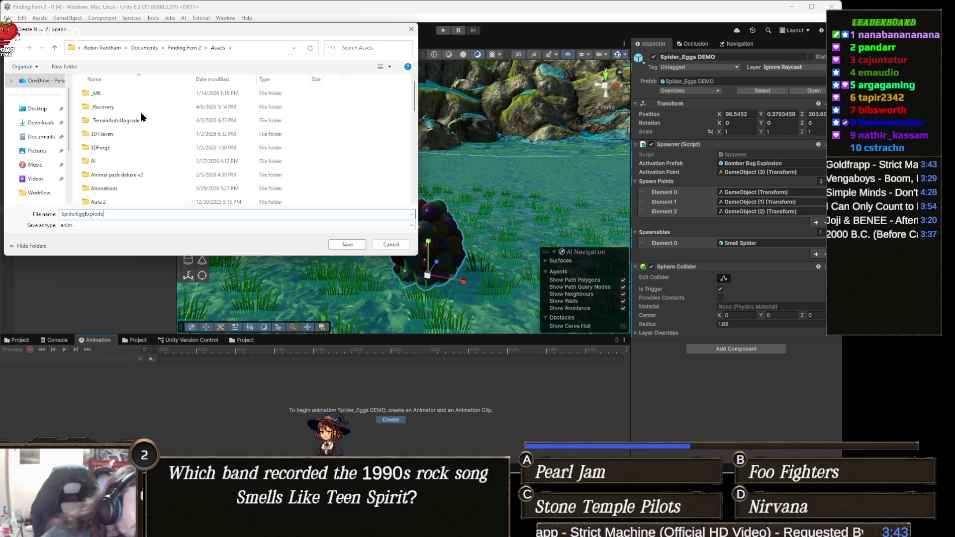
scroll(138, 122, "down", 2)
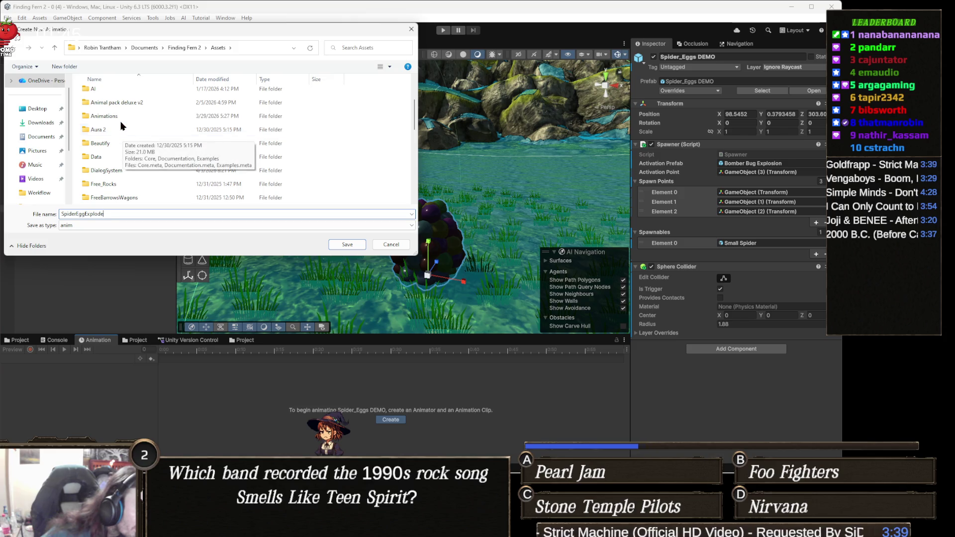
double_click(122, 117)
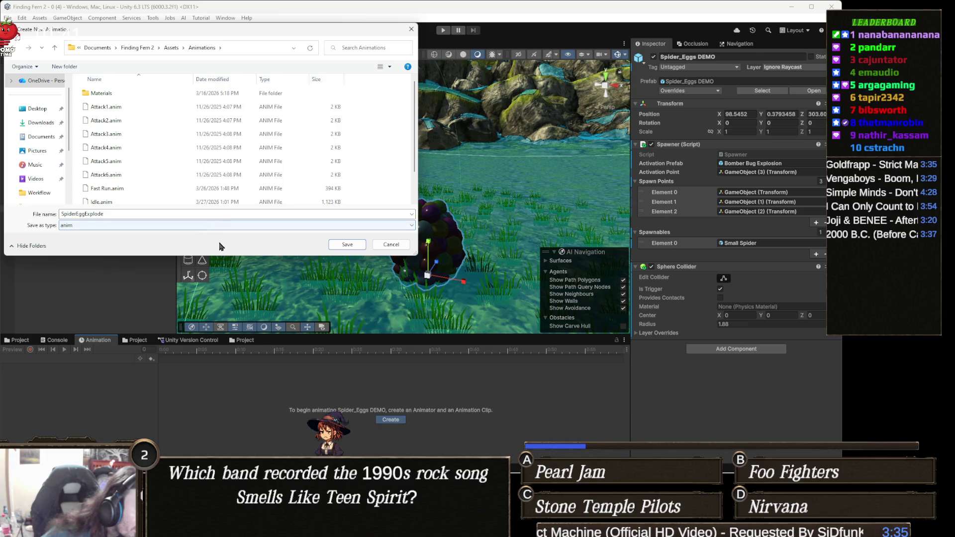
left_click(356, 245)
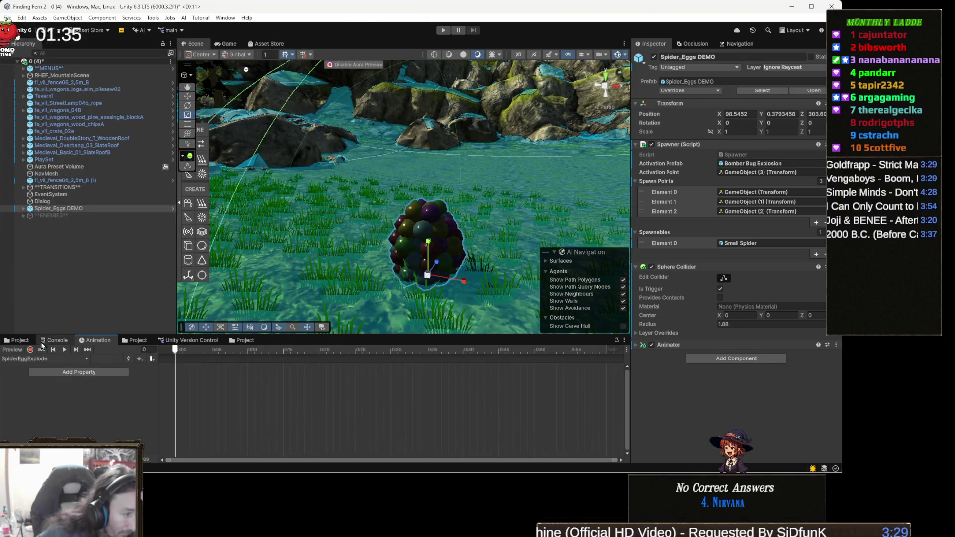
- In record mode, enlarge Spider_Eggs and Spider_Larvae at frame 15
left_click(30, 350)
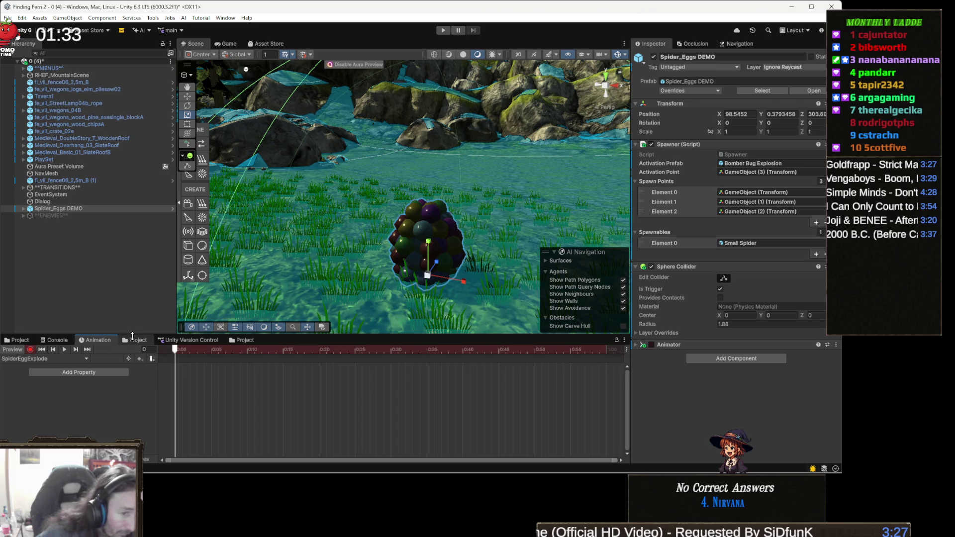
left_click(282, 351)
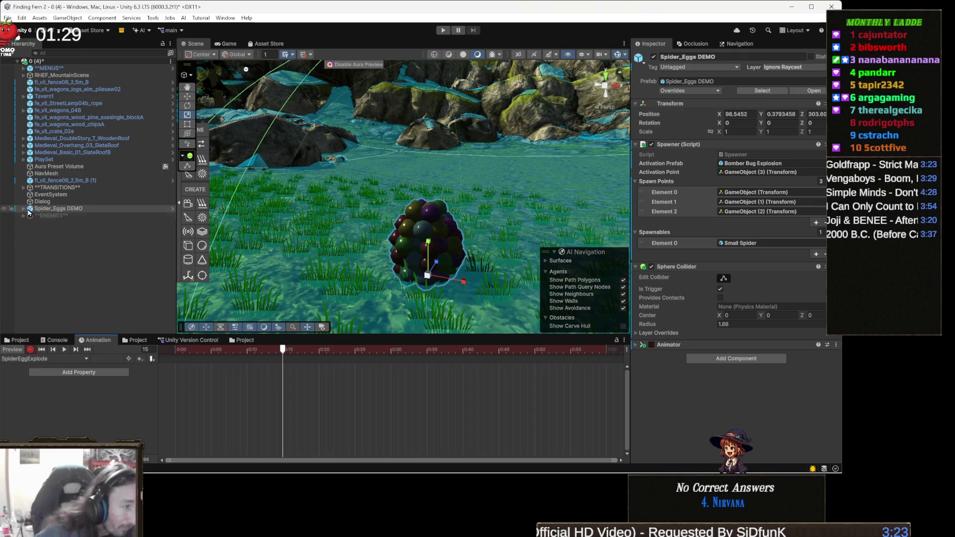
left_click(86, 209)
key("Right")
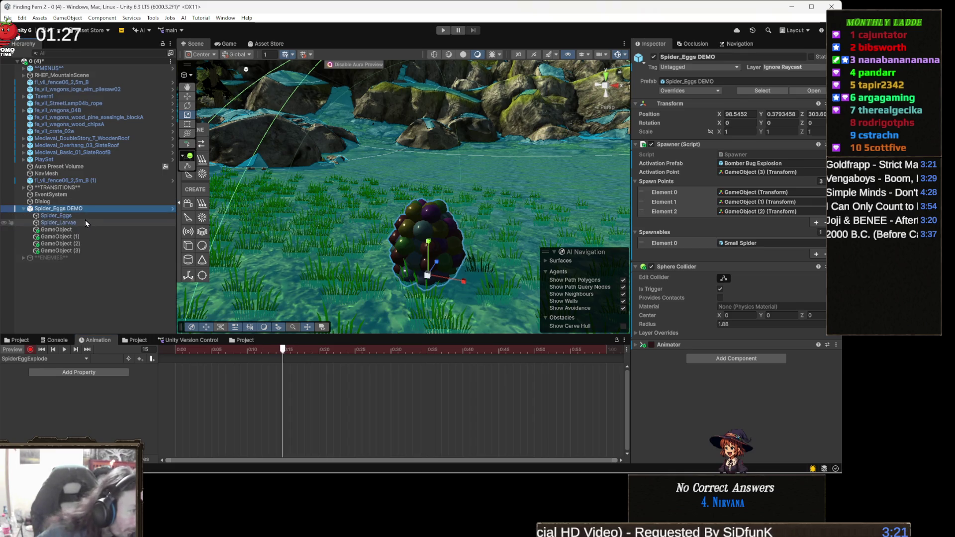
key("Down")
left_click(83, 222, "shift")
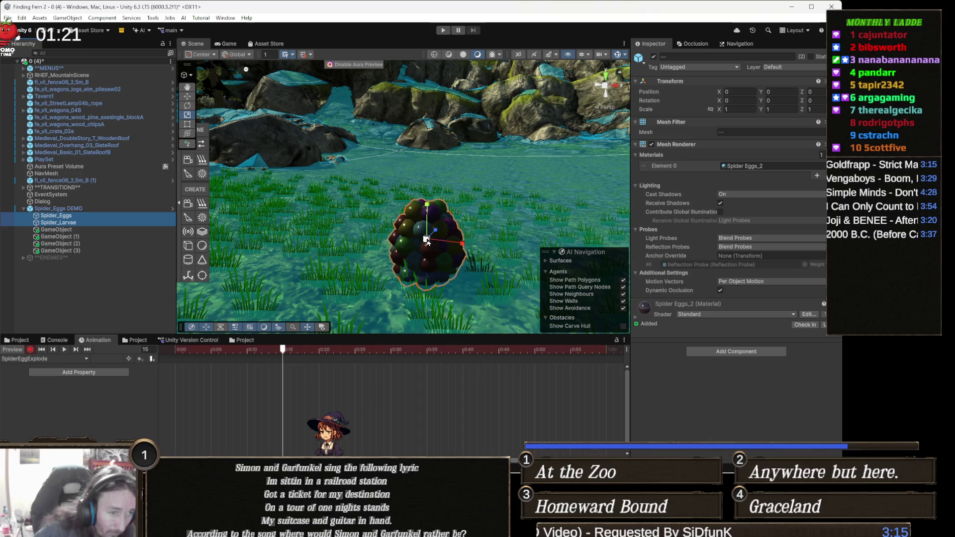
left_click_drag(427, 242, 439, 242)
- Copy the opening keyframes, paste them at frames 29 and 51, and preview the clip
left_click(382, 349)
mouse_move(164, 423)
left_mouse_down()
mouse_move(319, 365)
mouse_move(356, 364)
left_mouse_up()
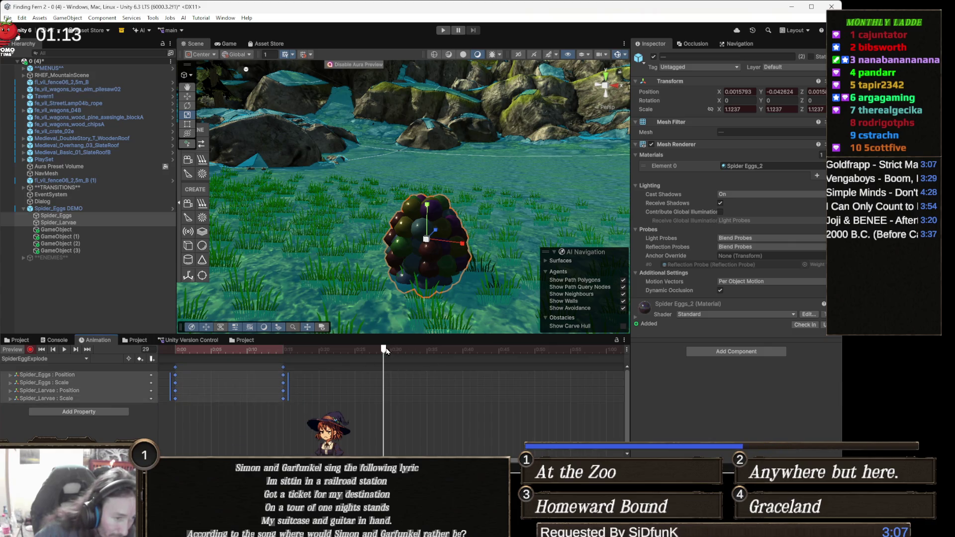
key("ctrl+c")
key("ctrl+v")
left_click_drag(528, 350, 551, 360)
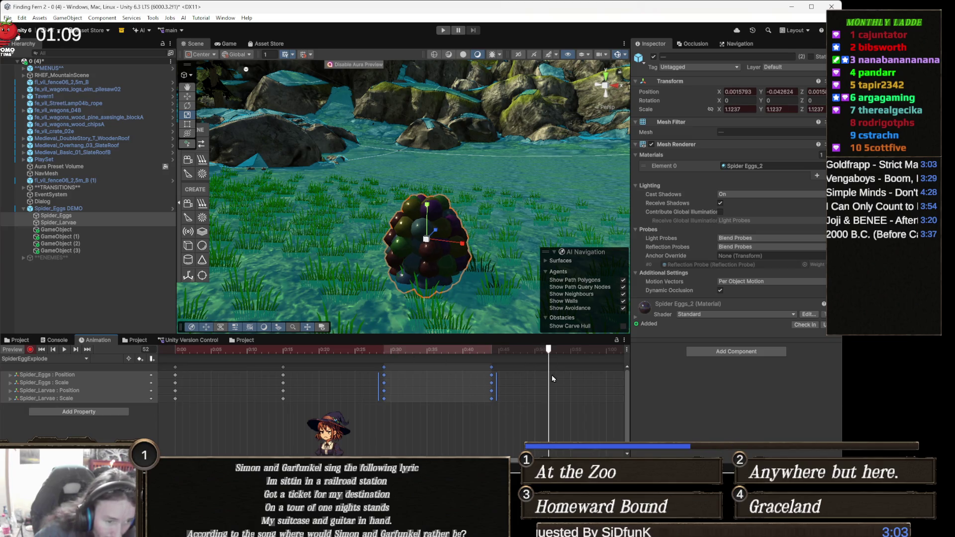
key("ctrl+v")
left_click(63, 349)
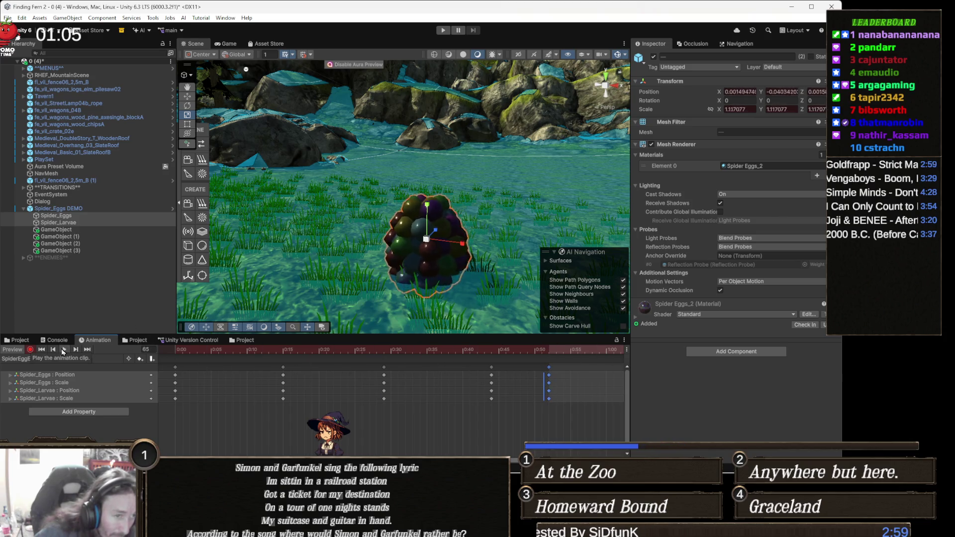
- Stretch all keyframes over a longer time and preview the result
scroll(353, 416, "down", 5)
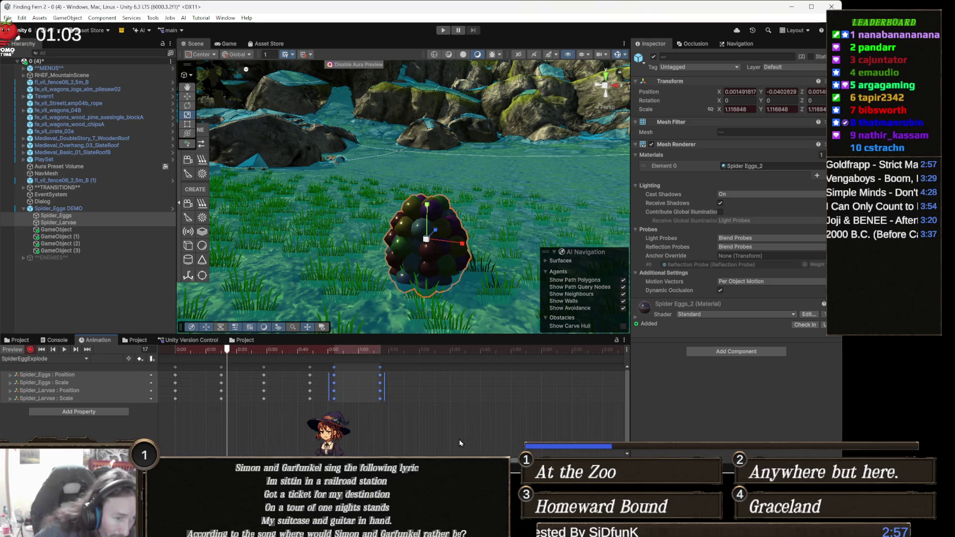
left_click_drag(472, 425, 159, 363)
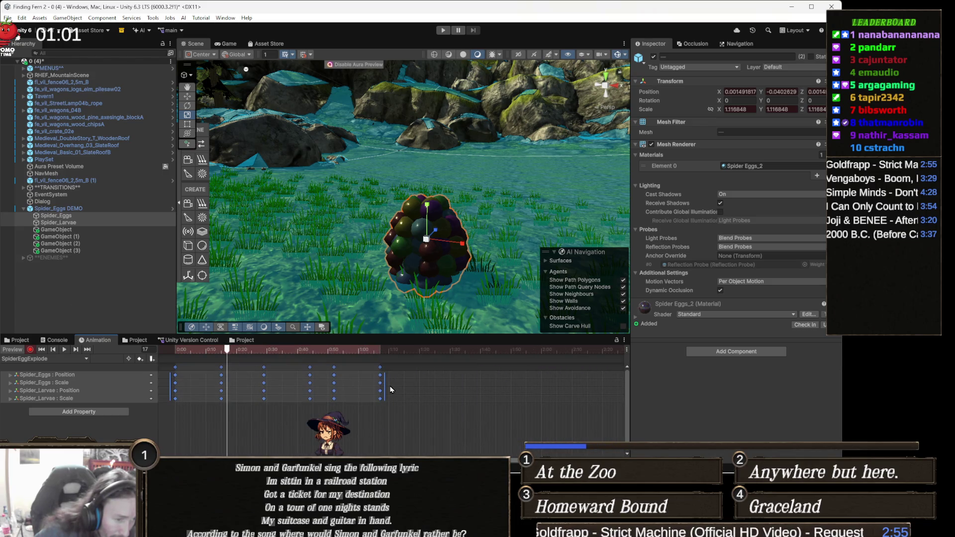
mouse_move(385, 391)
left_mouse_down()
mouse_move(468, 392)
mouse_move(451, 392)
left_mouse_up()
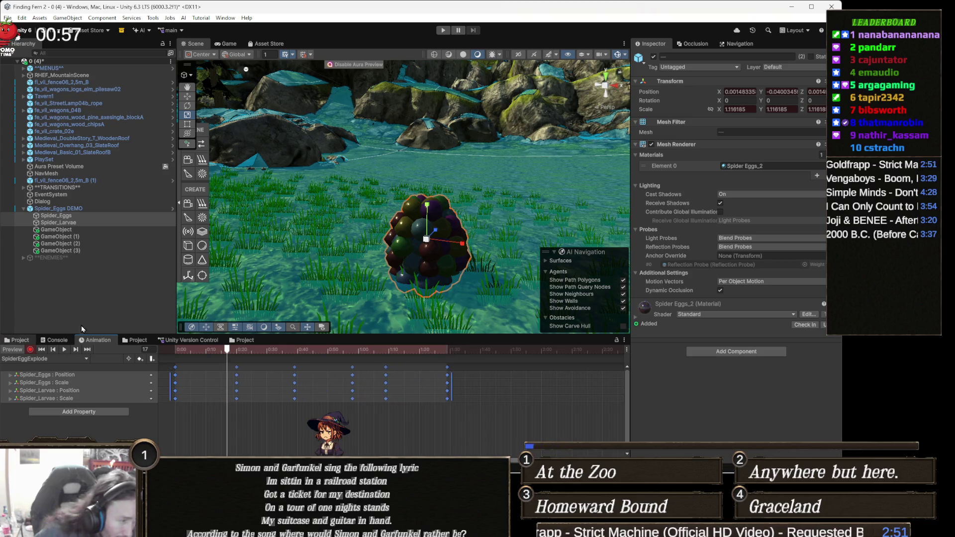
left_click(64, 350)
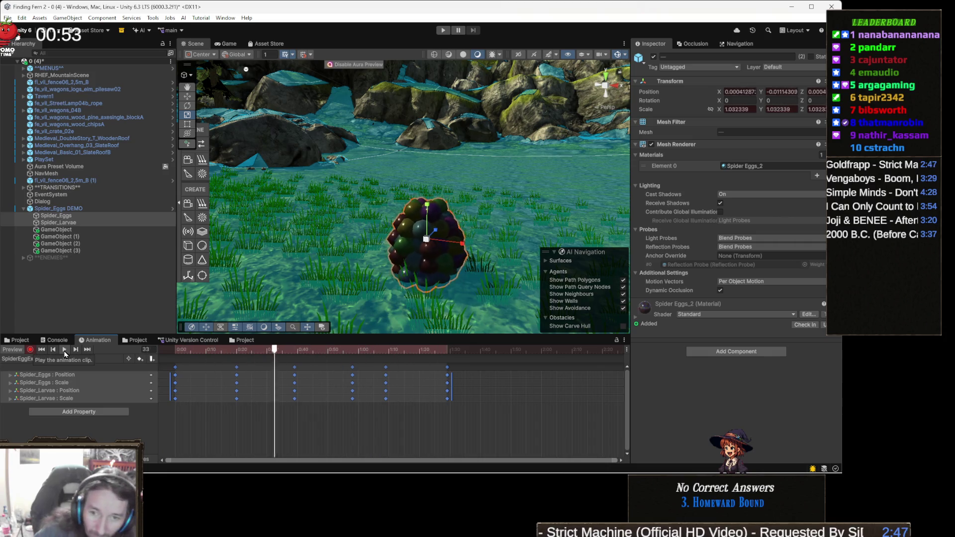
left_click(64, 351)
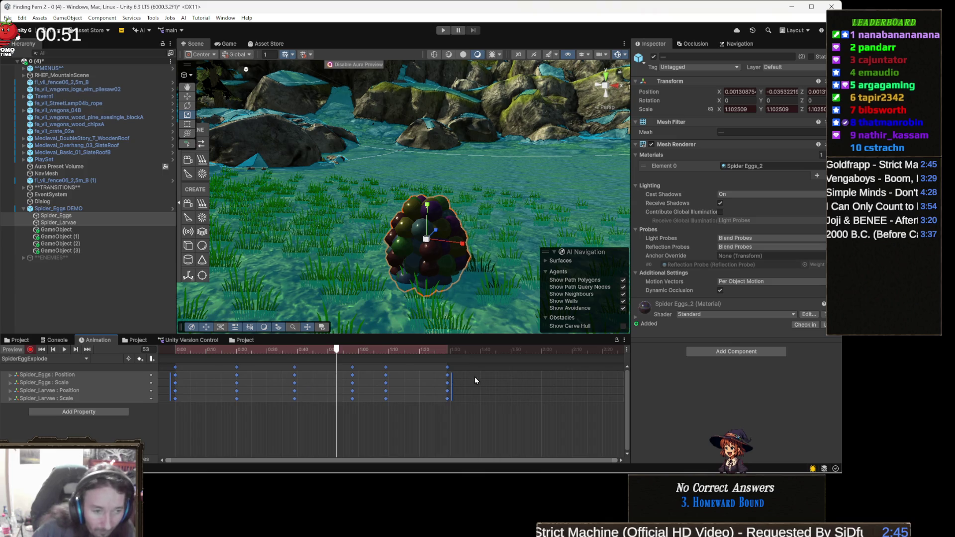
- Stretch the keys slightly longer, preview SpiderEggExplode, scrub to frame 116, then switch to Visual Studio
left_click_drag(450, 383, 546, 394)
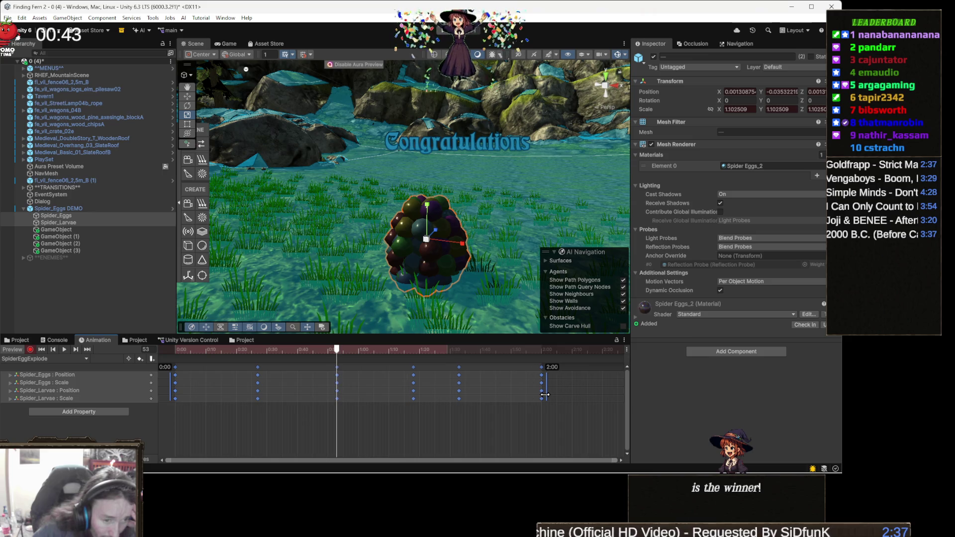
left_click(65, 350)
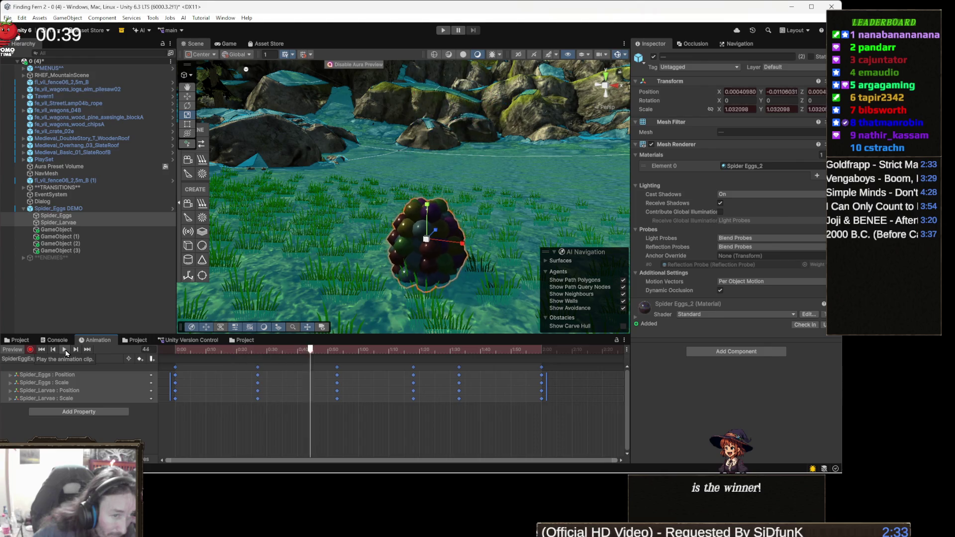
left_click(65, 350)
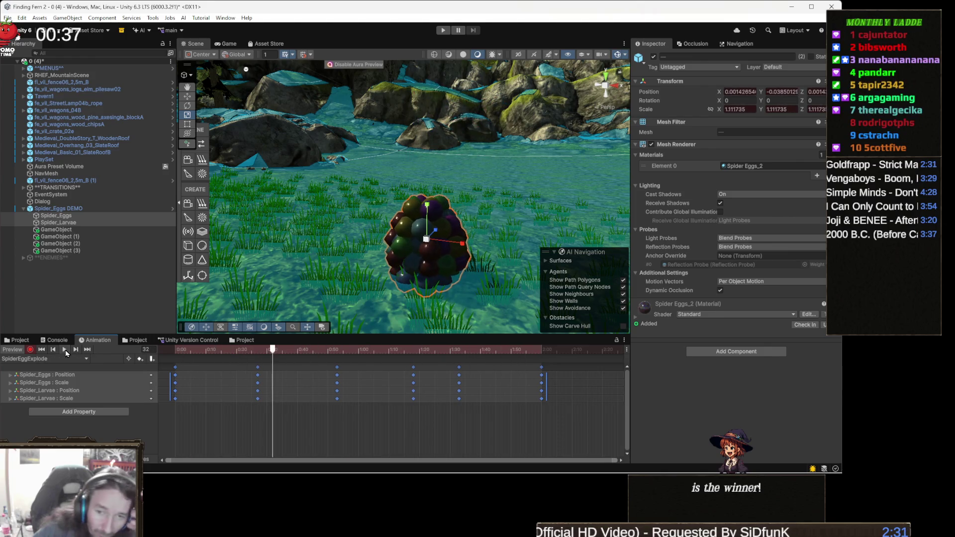
left_click(527, 350)
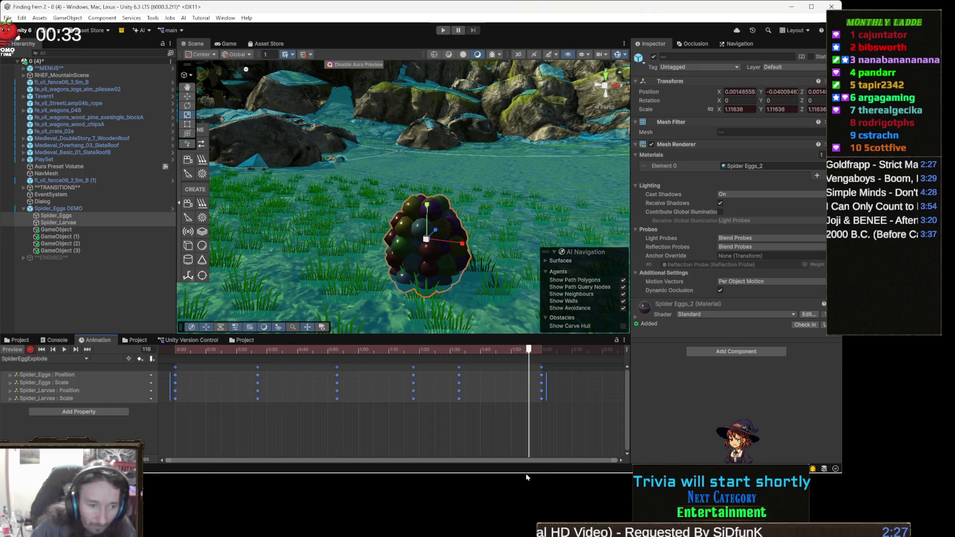
mouse_move(312, 469)
left_click(369, 463)
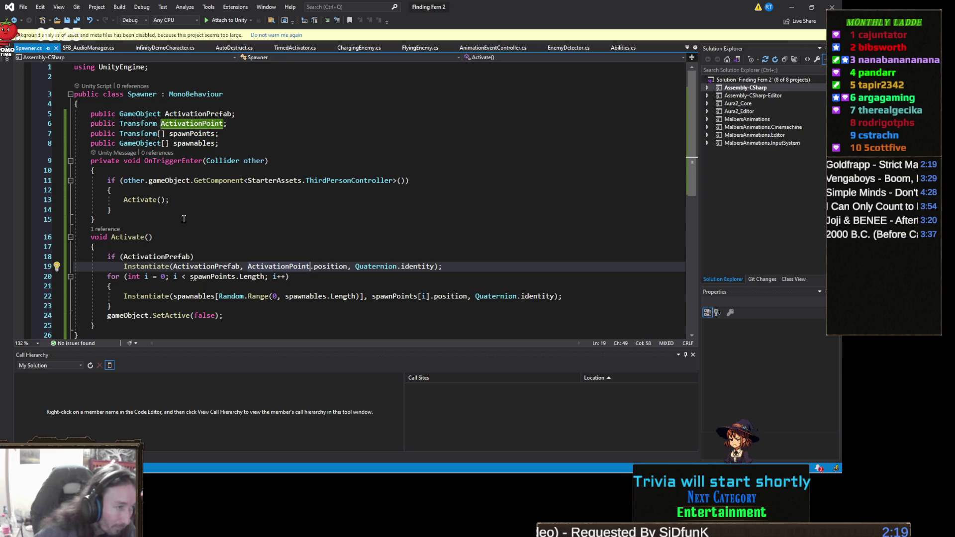
- Add a public string ActivationAnim field and a private bool activating field to Spawner
left_click(231, 123)
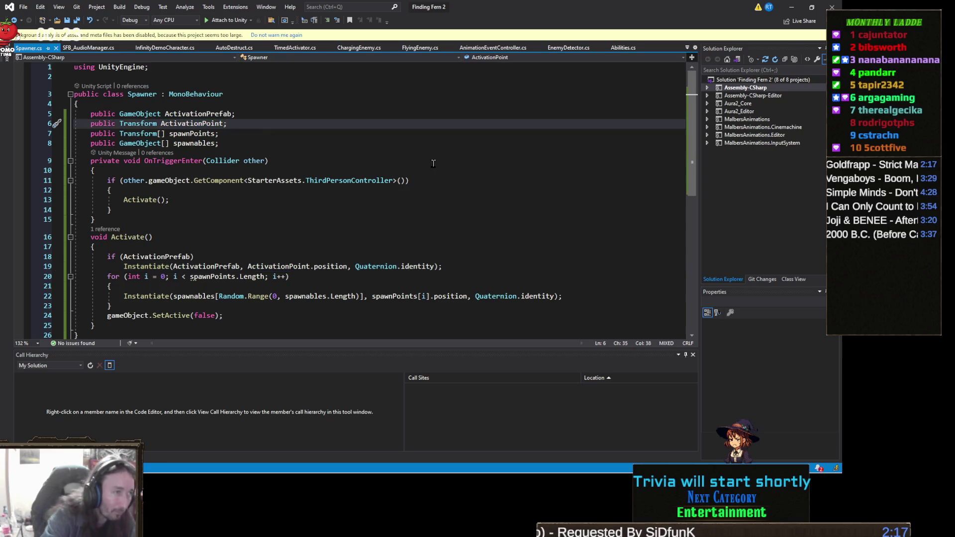
key("Return")
type("public s")
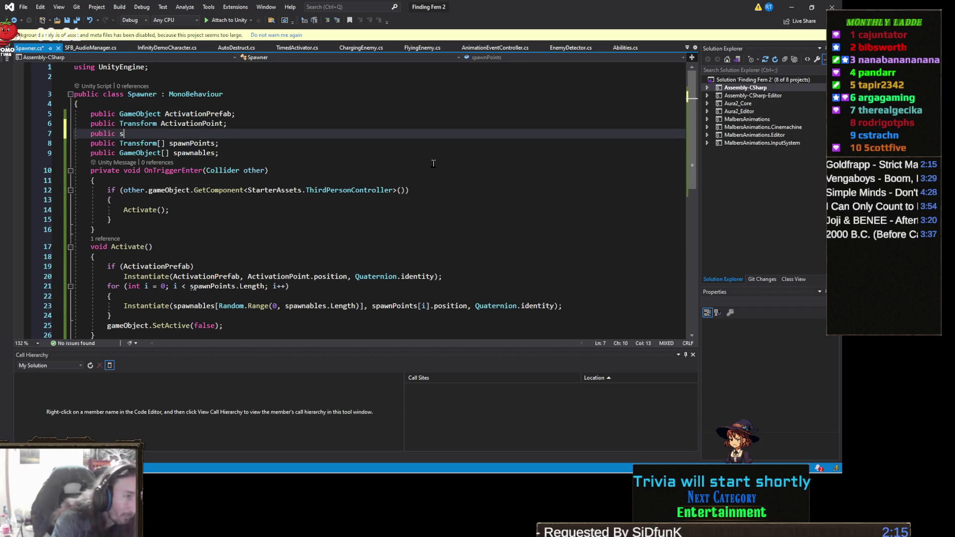
type("tring Exp")
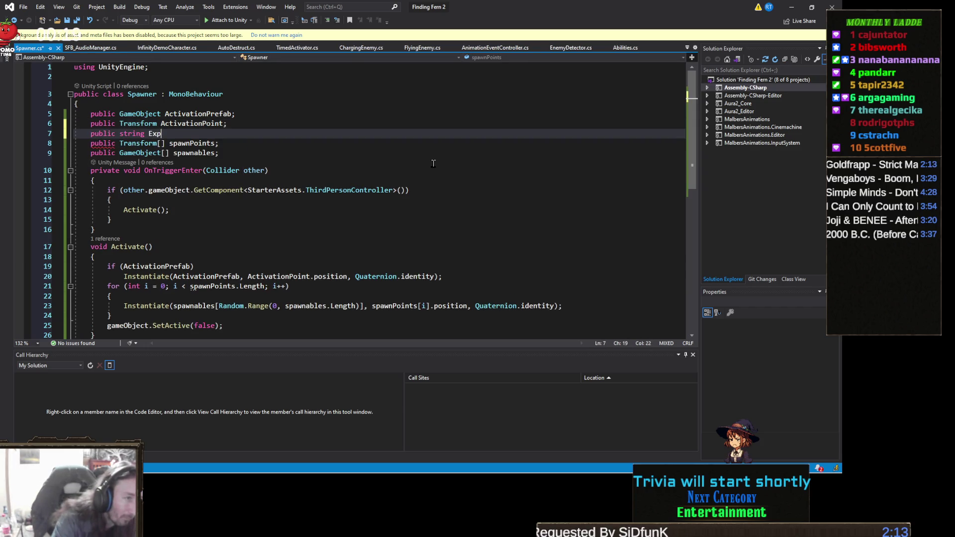
type("lodeAnim;")
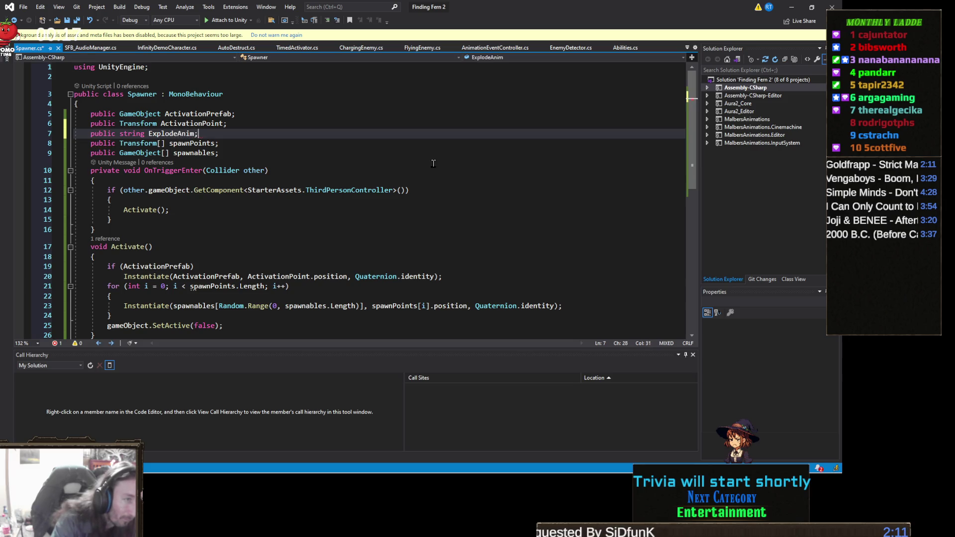
key("Return")
type("private bool ")
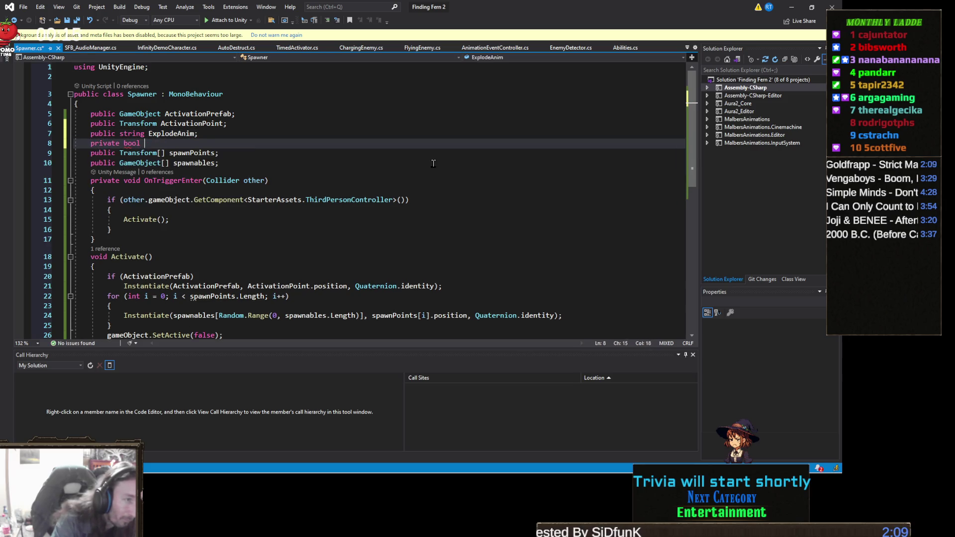
type("exploding")
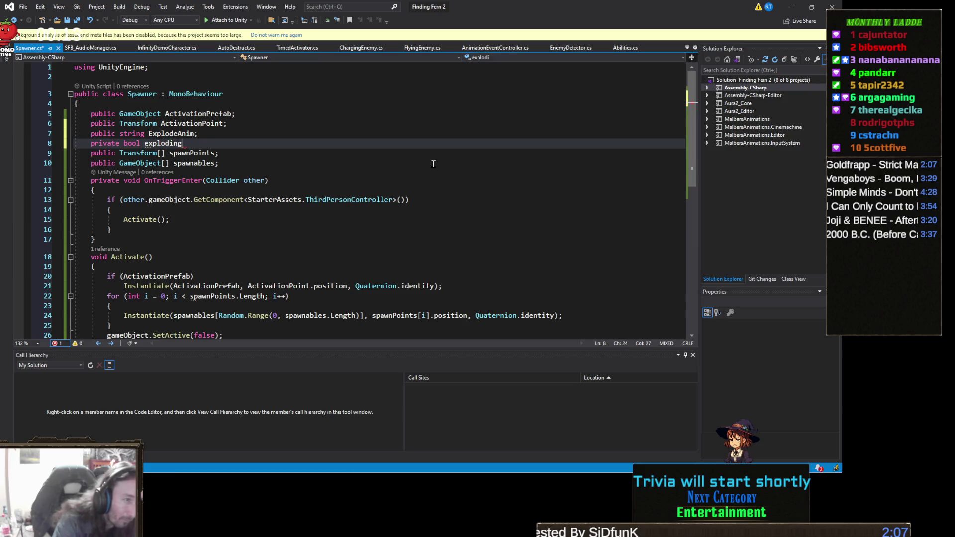
key("BackSpace")
key("BackSpace")
key("BackSpace")
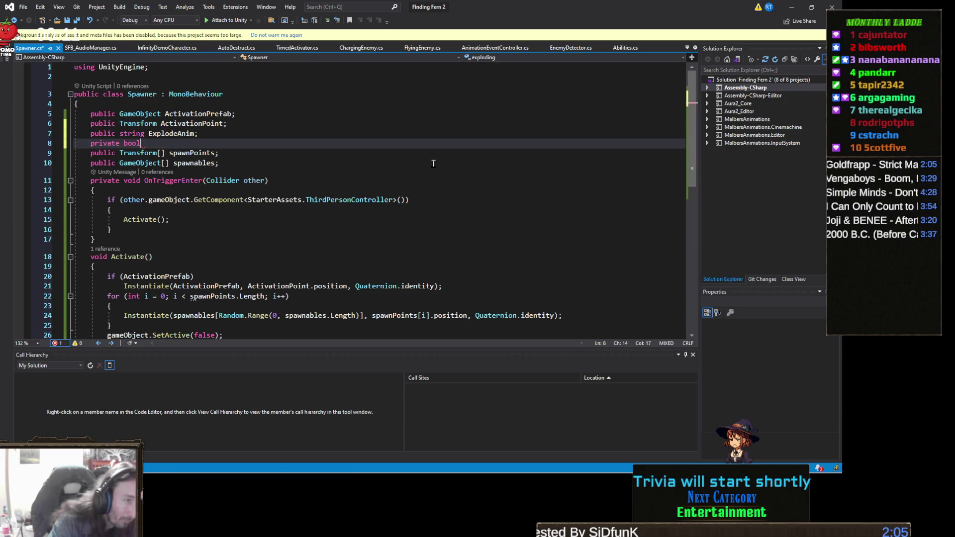
type(" activating;")
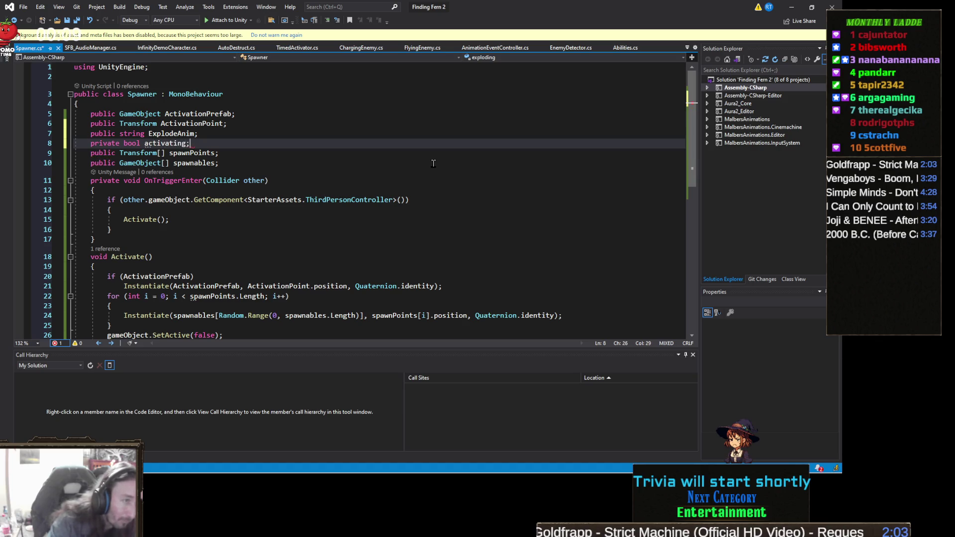
key("Up")
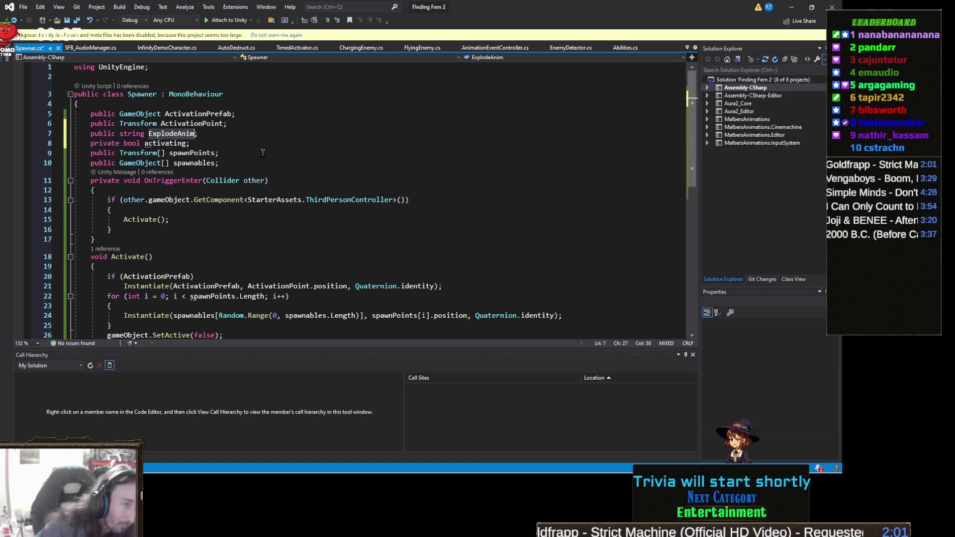
key("ctrl+w")
type("ActivationAnm")
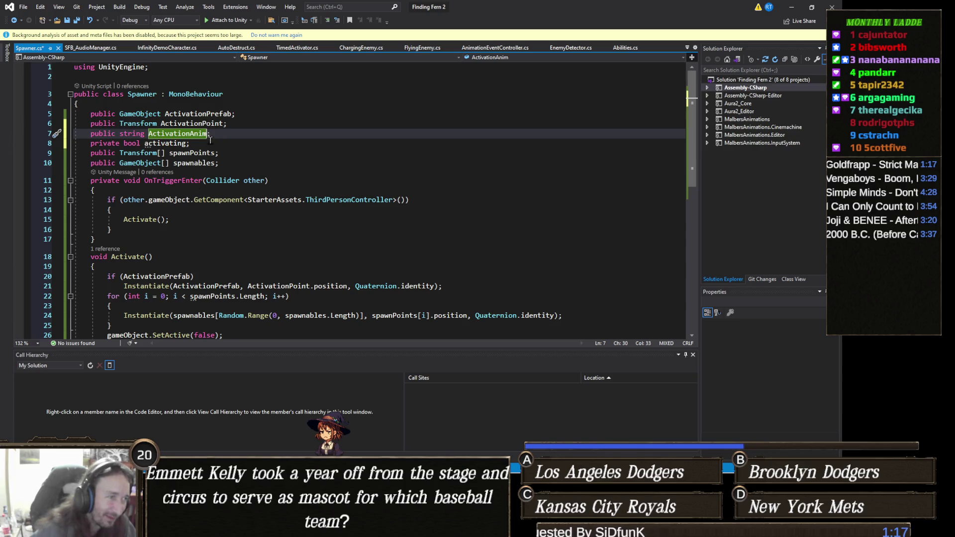
left_click(229, 133)
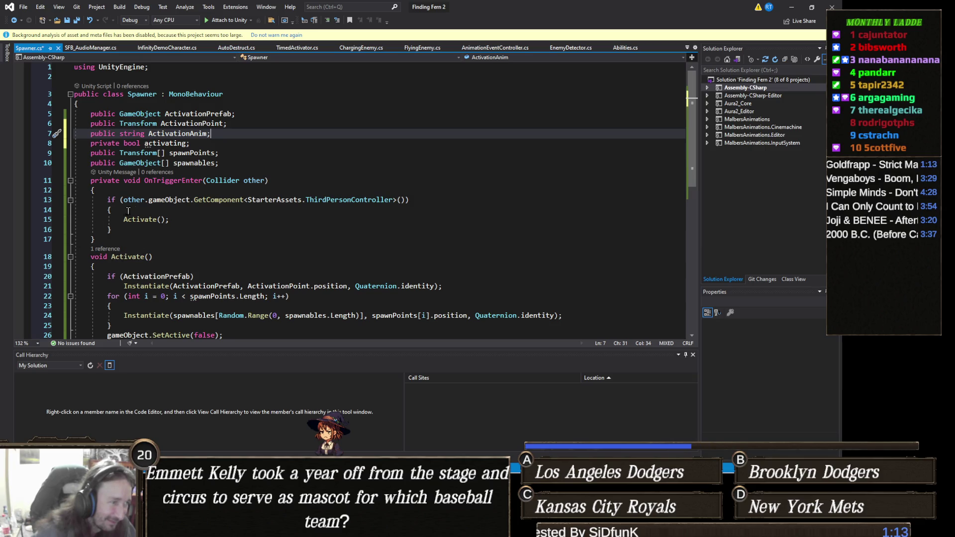
- Make the Activate method public
left_click(174, 219)
key("Left")
key("Left")
key("Left")
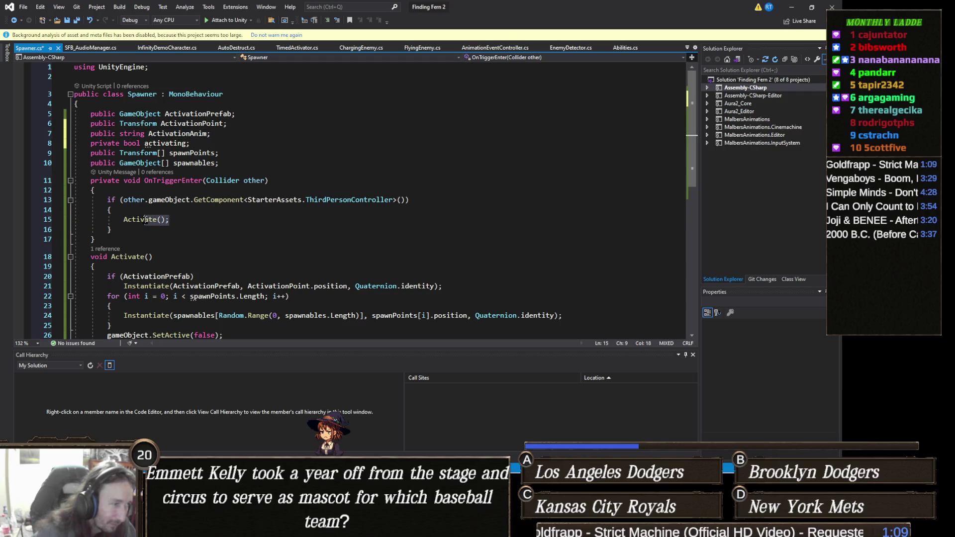
left_click(89, 256)
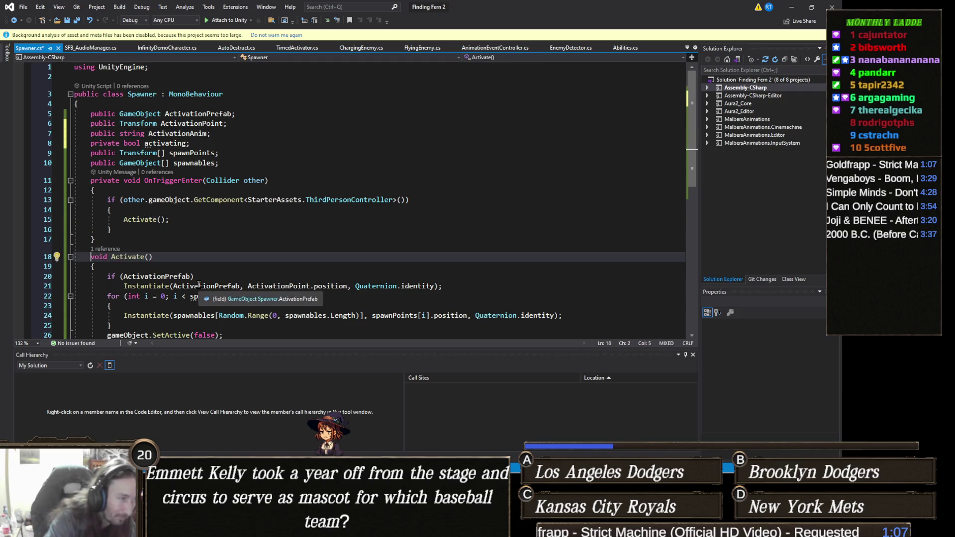
type("public")
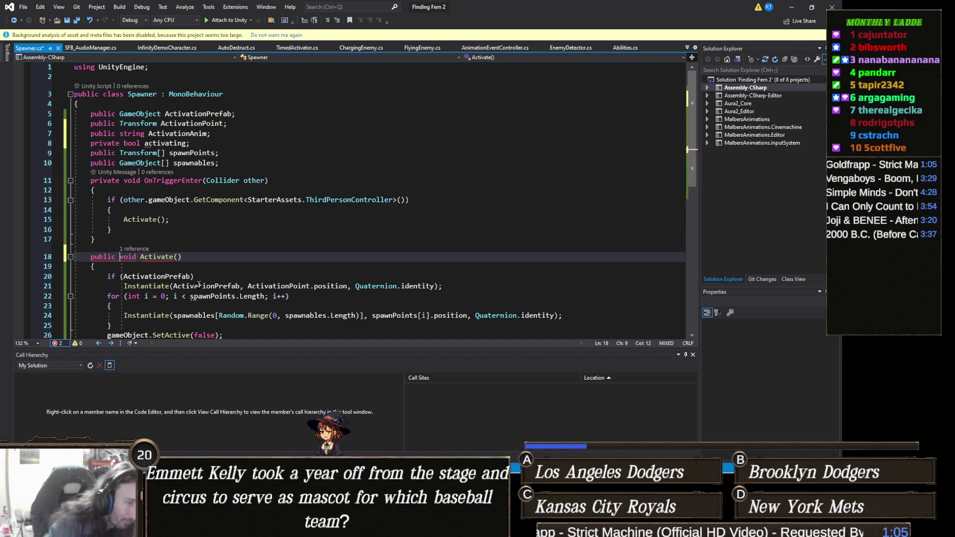
left_click_drag(183, 220, 123, 219)
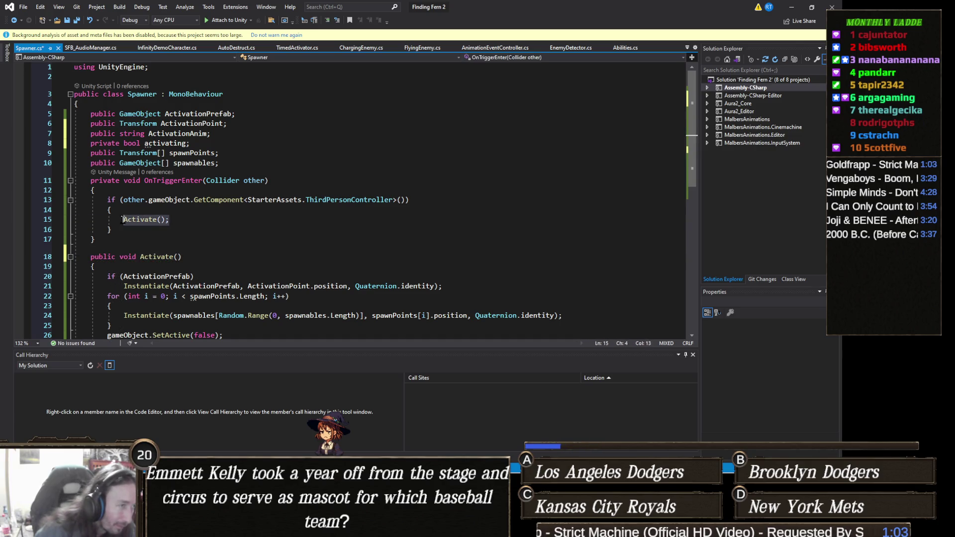
- Add a 'public Animator animator;' field at the top of the Spawner class
left_click(242, 124)
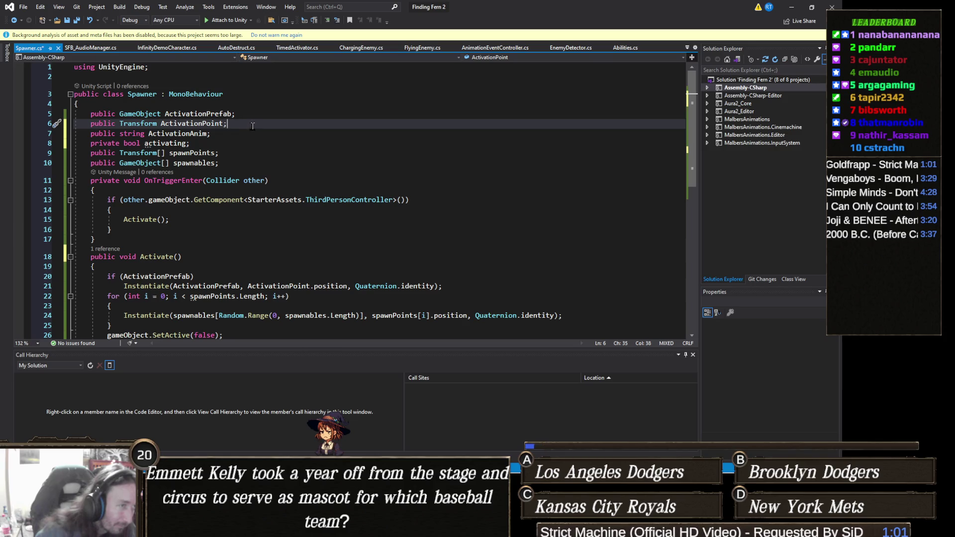
left_click(248, 105)
key("Return")
type("public Ani")
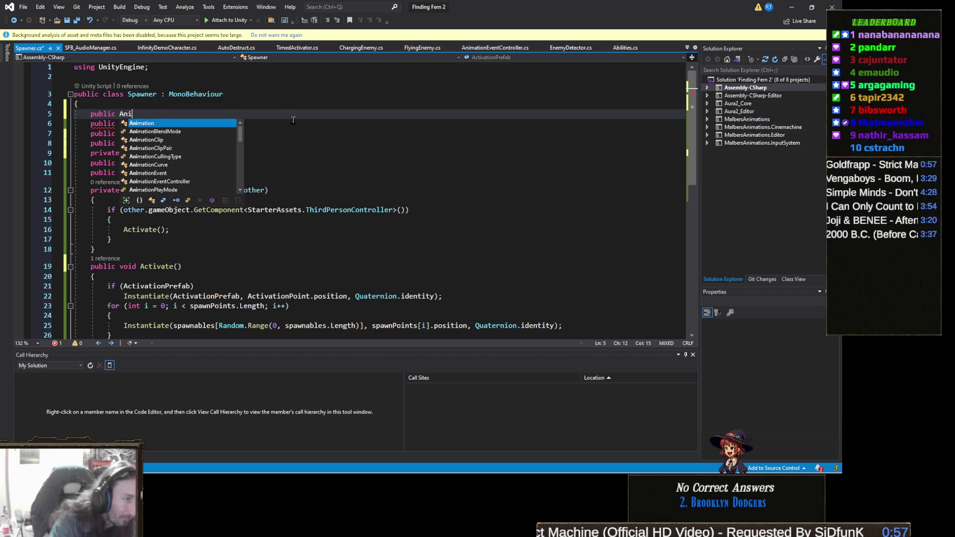
type("mator")
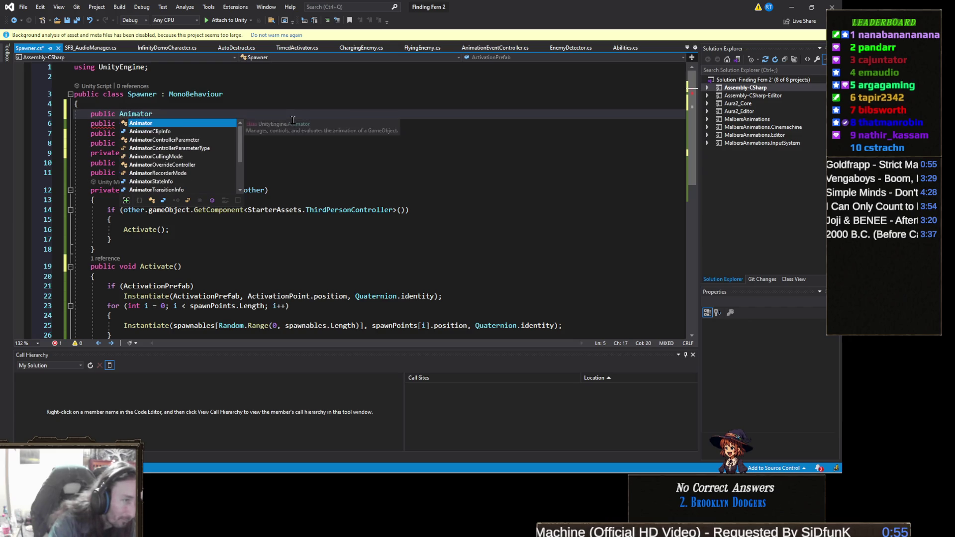
type(" anim")
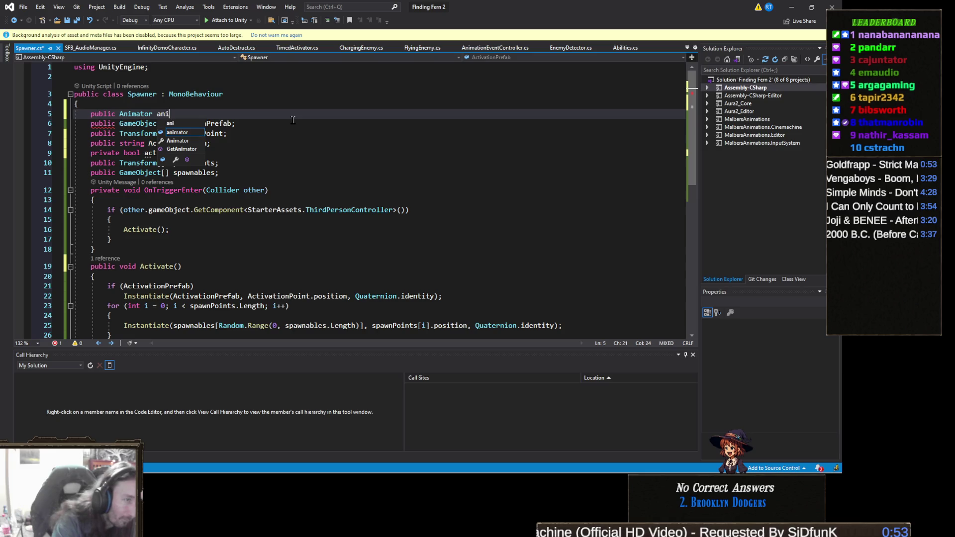
type("ator;")
- In the trigger handler, call animator.Play(ActivationAnim) and set activating = true
left_click(127, 229)
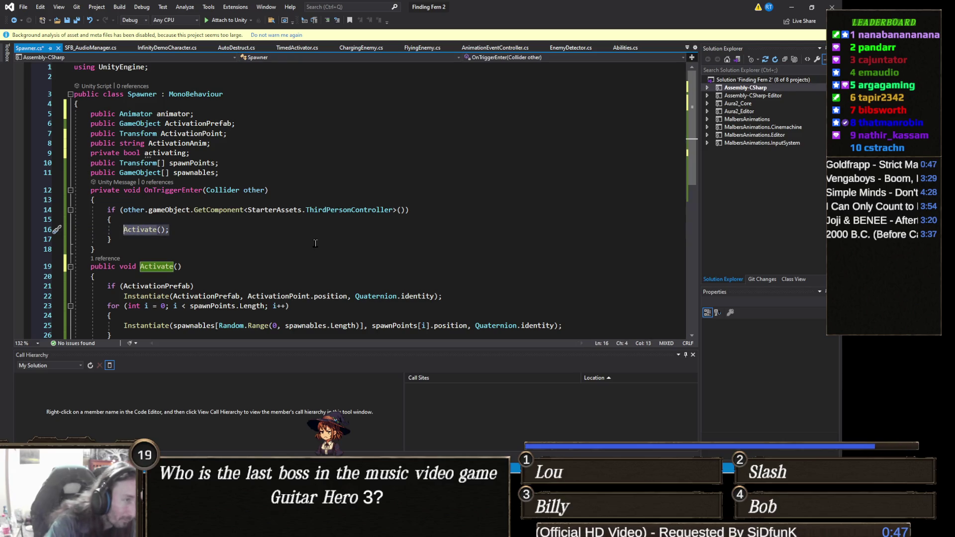
type("animator.")
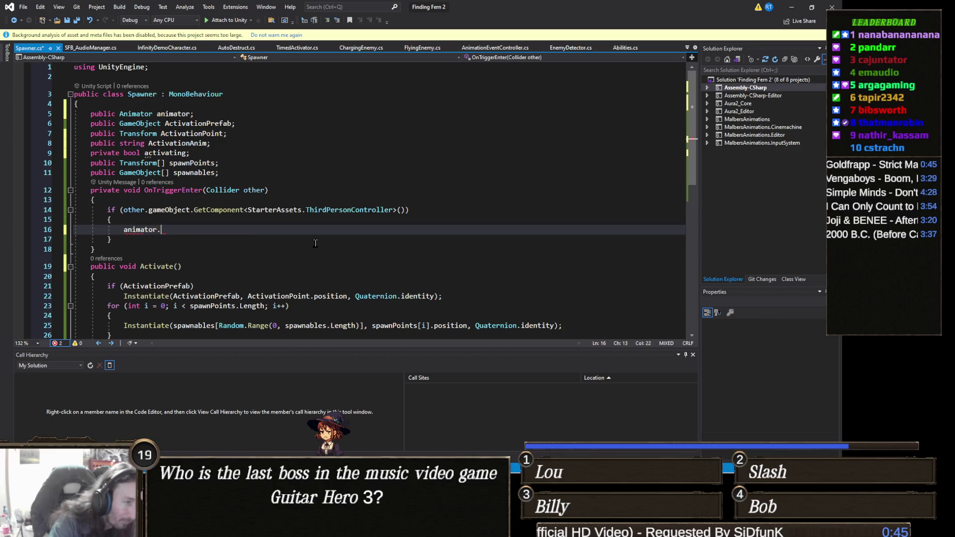
type("play")
key("Tab")
type("(")
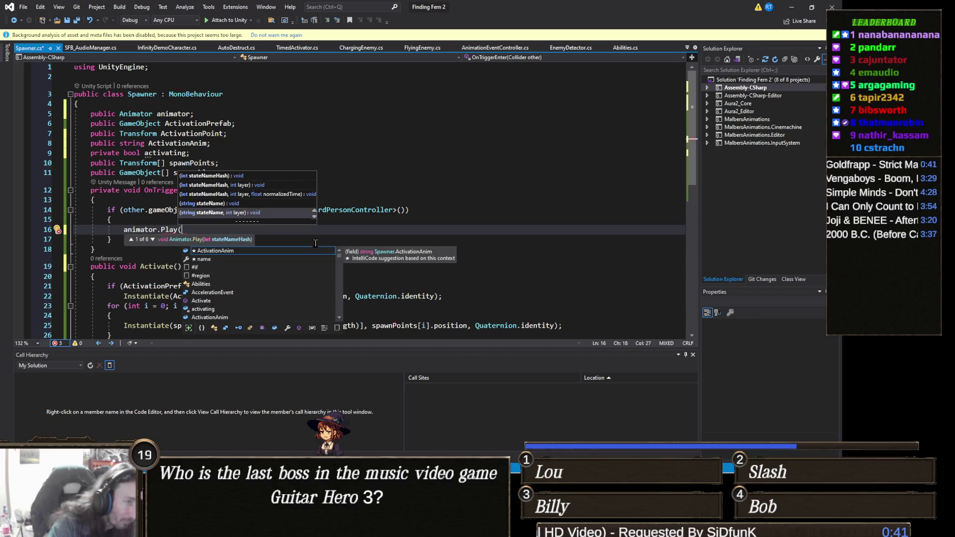
type("activ")
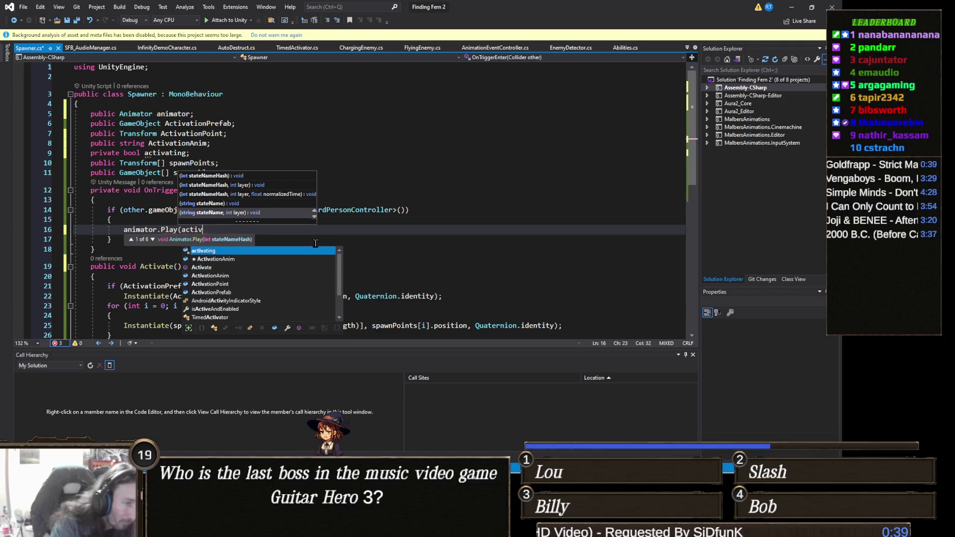
type("ationA")
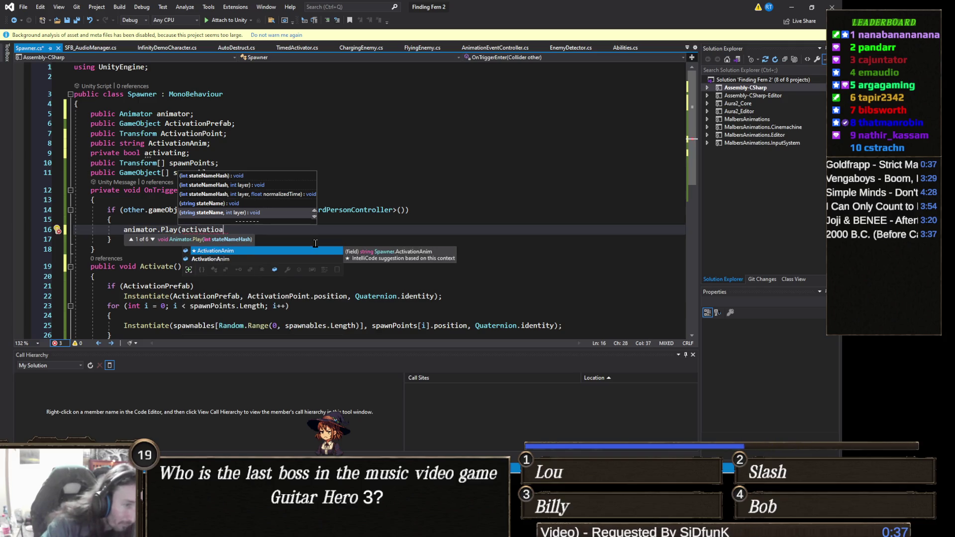
key("Tab")
type(");")
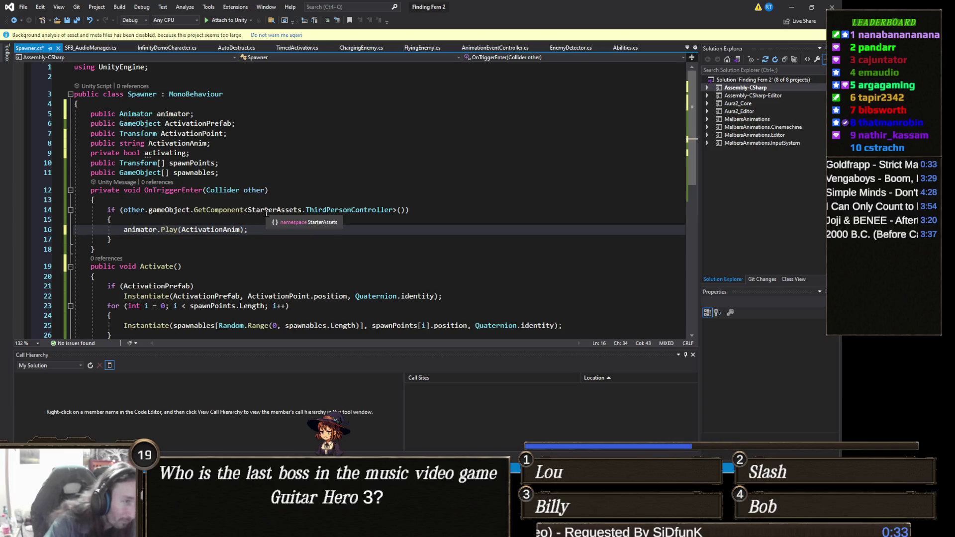
key("Return")
type("activating = true;")
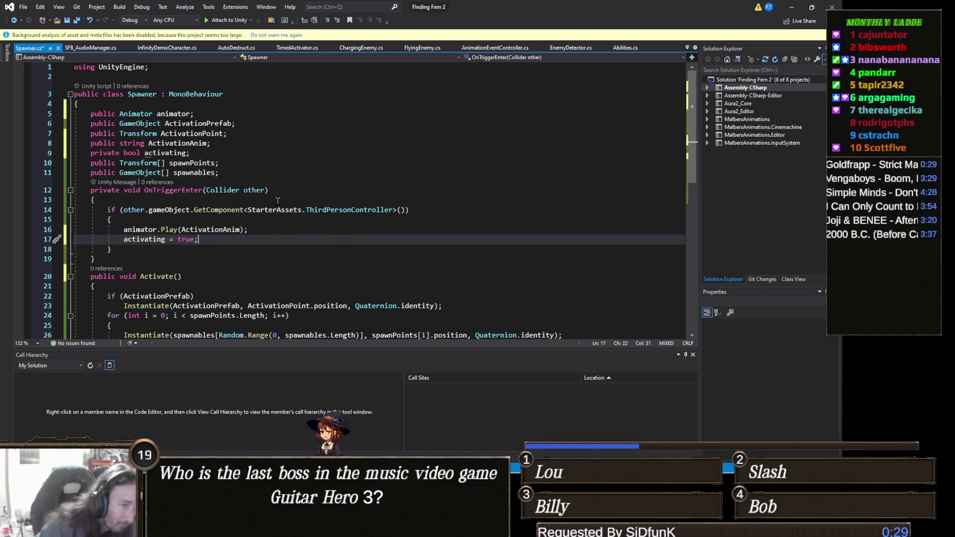
- Guard OnTriggerEnter with 'if (activating) return;', save the script, and return to Unity
left_click(278, 200)
key("Return")
type("if (")
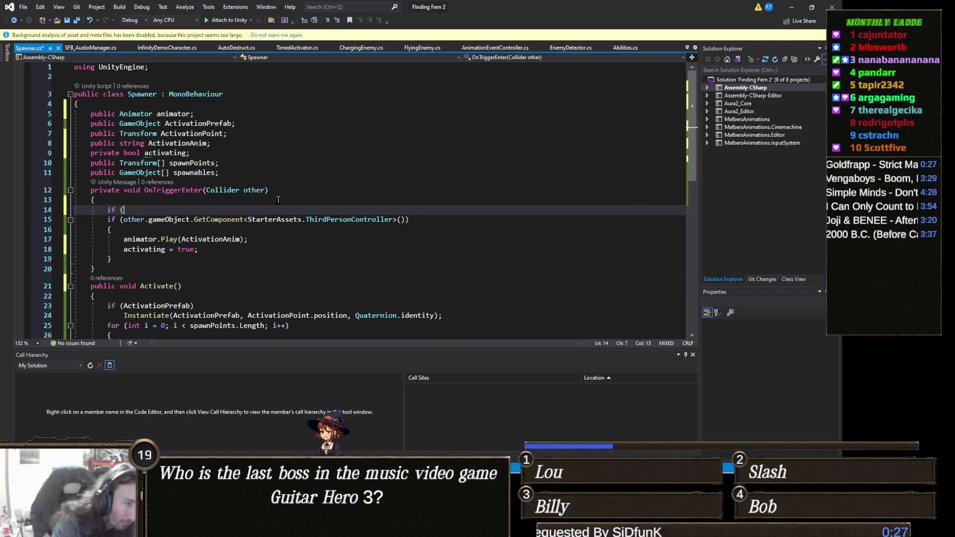
type("ac)")
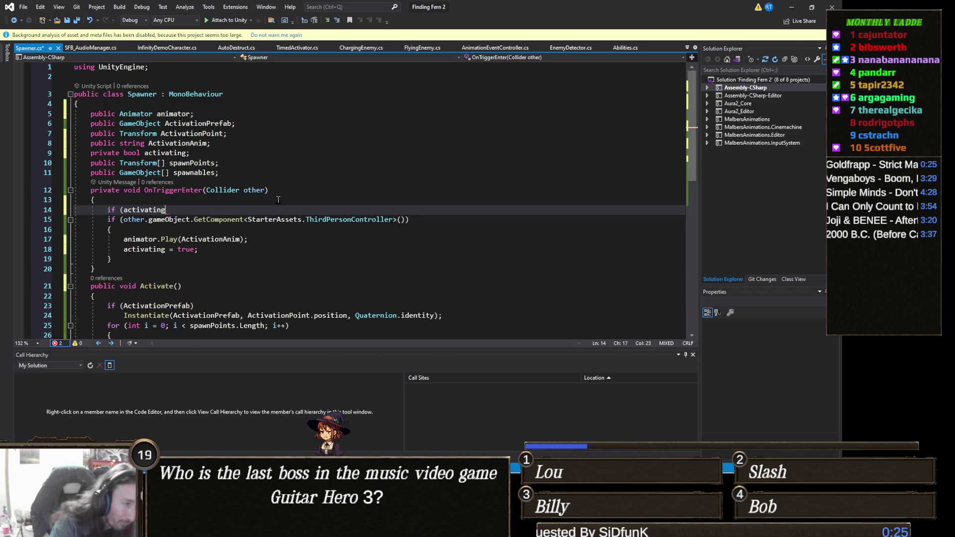
key("Return")
type("return;'")
key("BackSpace")
key("ctrl+s")
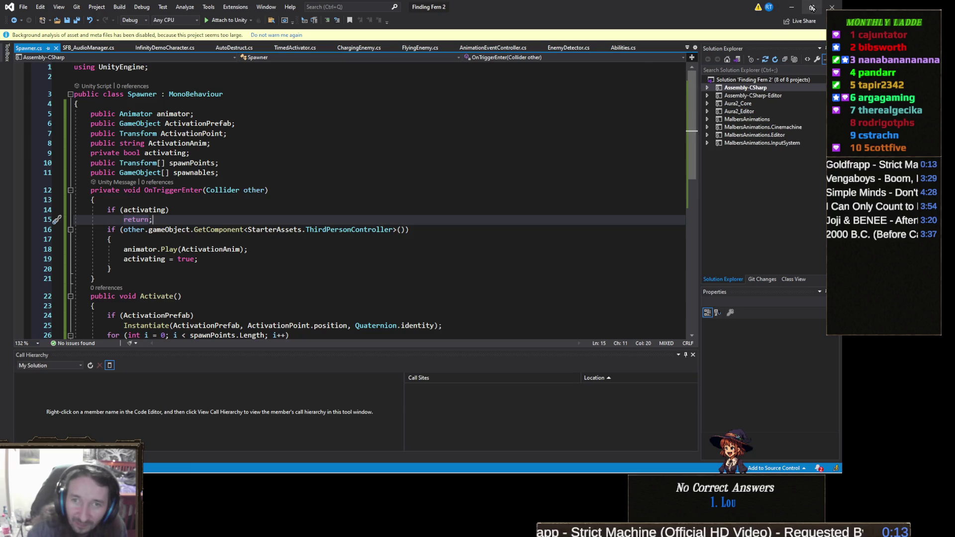
left_click(790, 6)
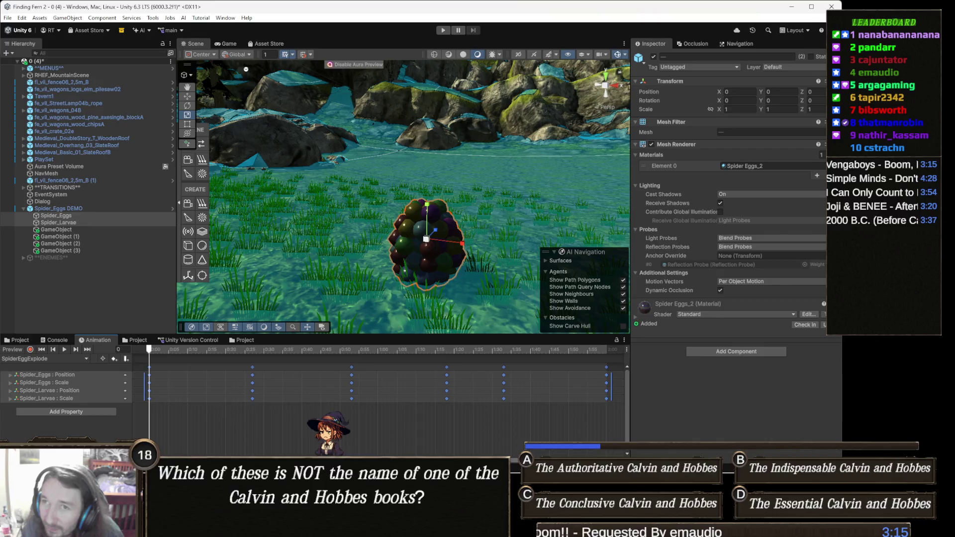
- After the recompile, switch back to Spawner.cs in Visual Studio with Alt+Tab
key("alt+Tab")
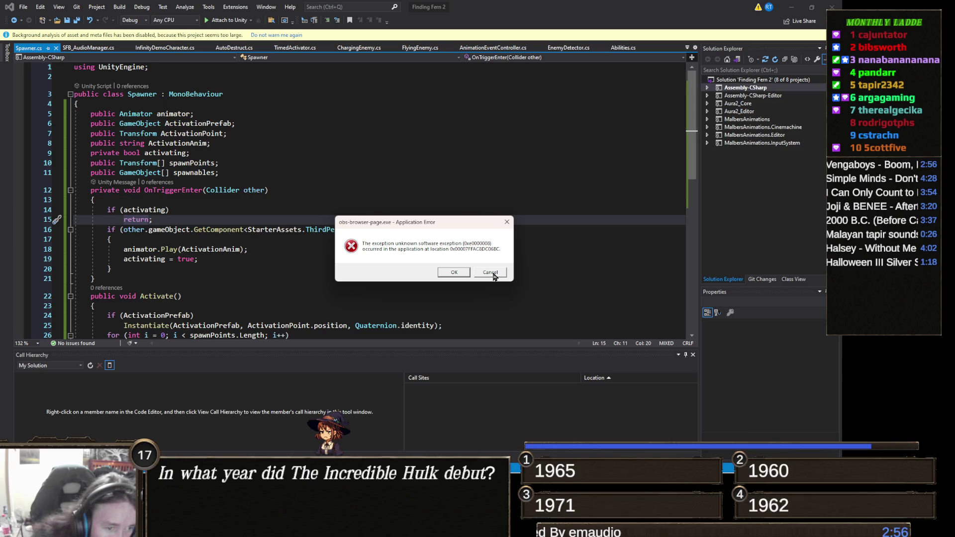
- Dismiss the obs-browser-page.exe application error and bring up Task Manager to check memory use
left_click(490, 273)
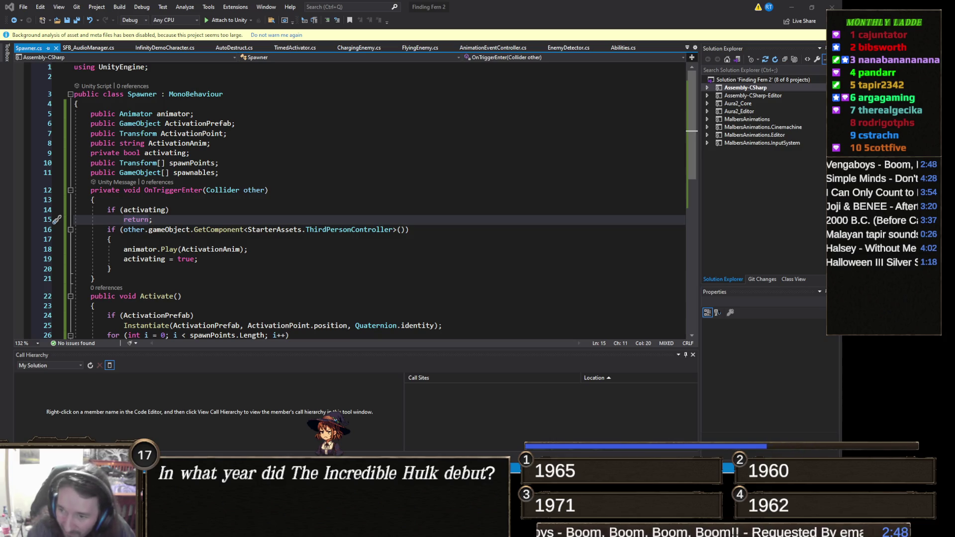
key("super")
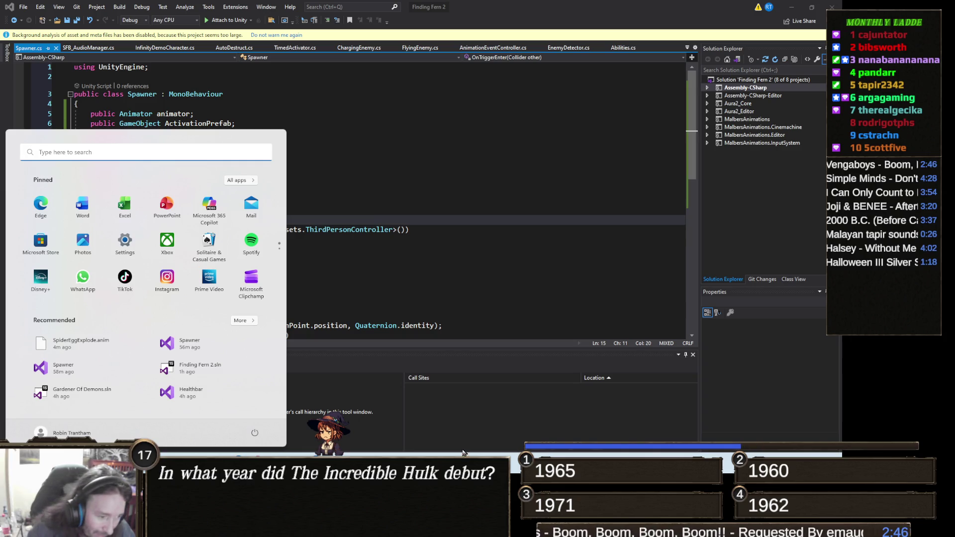
key("super")
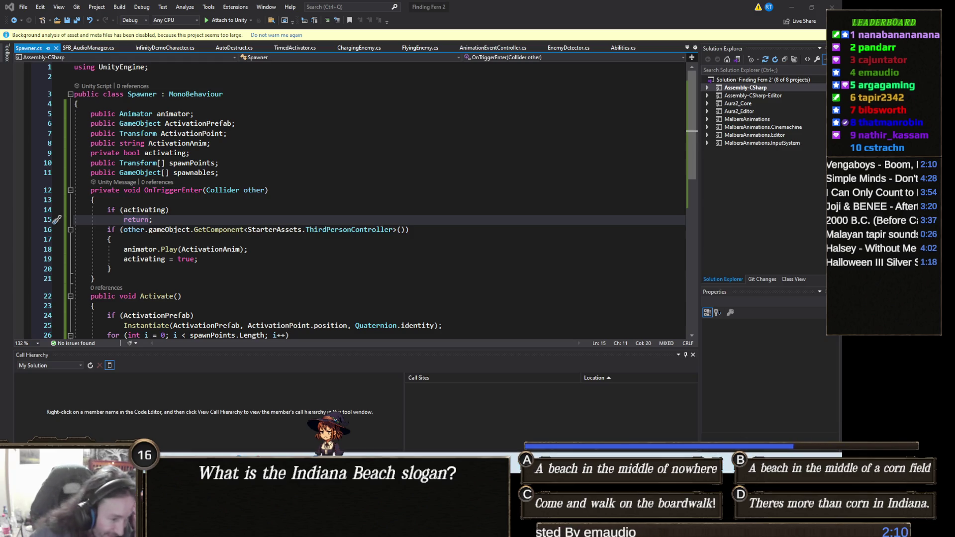
key("ctrl+shift+Escape")
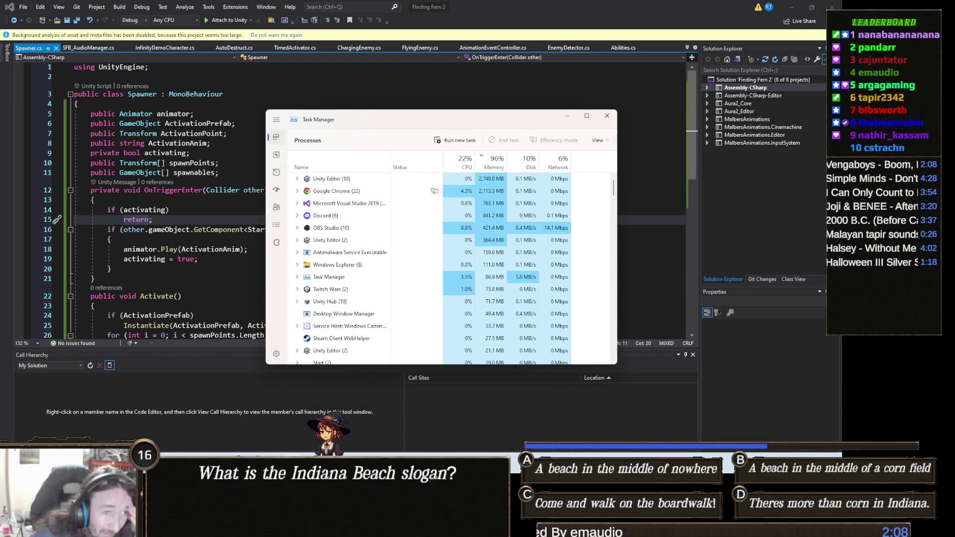
key("alt+F4")
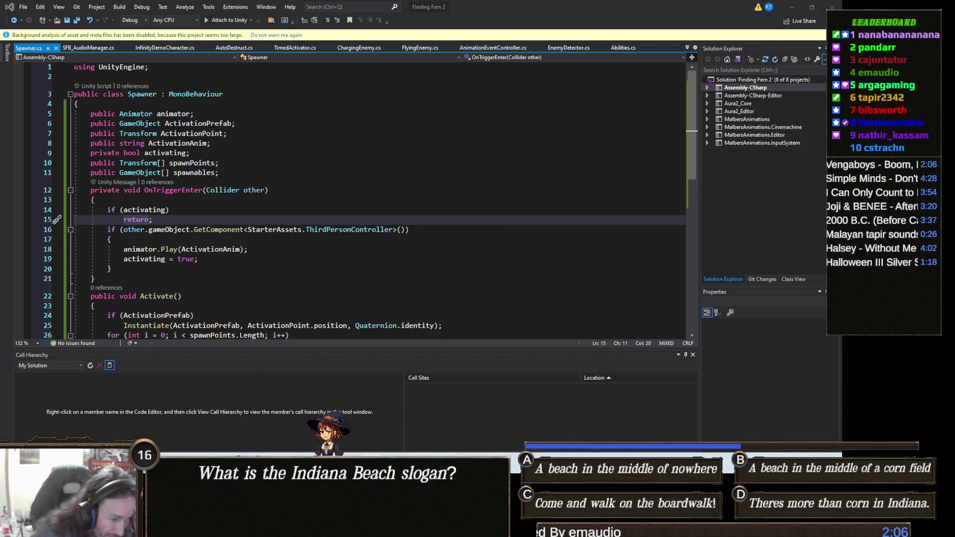
mouse_move(350, 527)
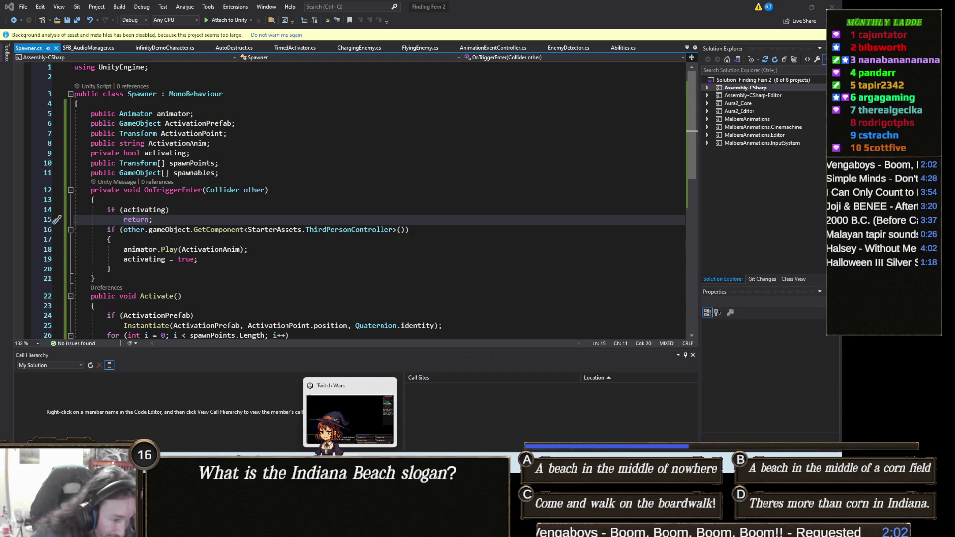
mouse_move(254, 527)
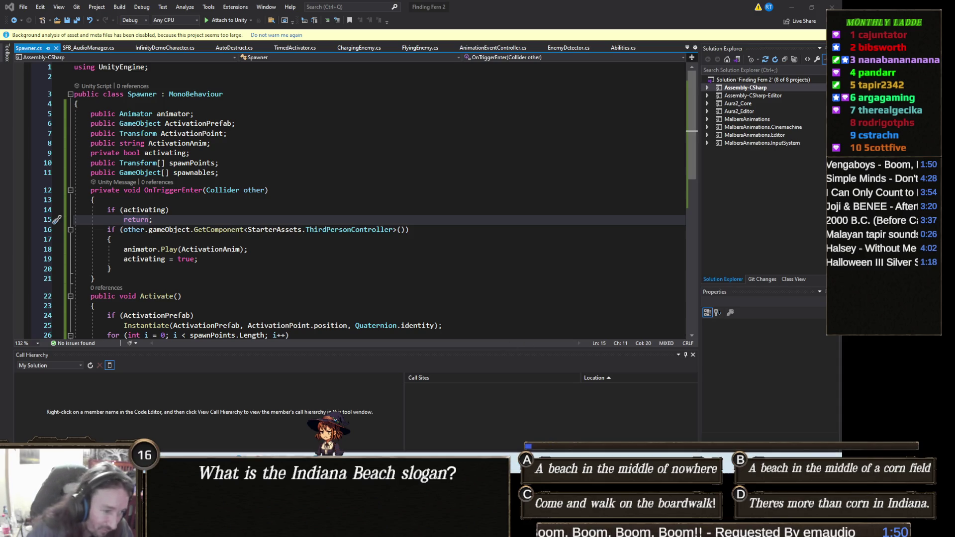
mouse_move(362, 468)
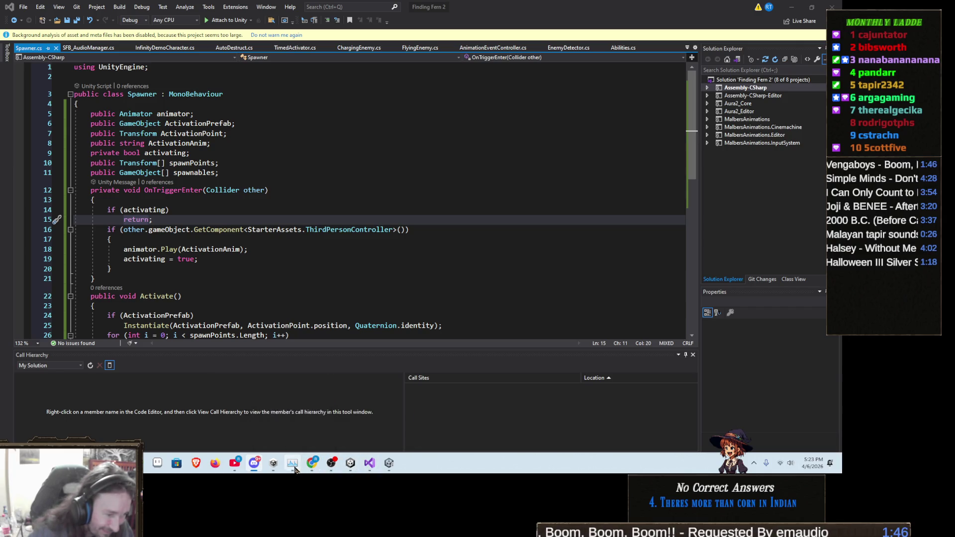
left_click(293, 463)
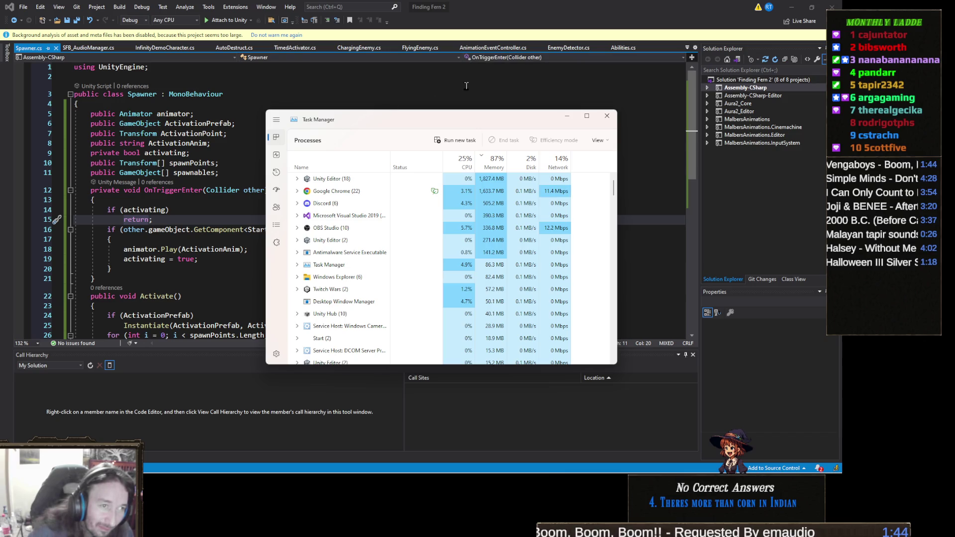
left_click_drag(432, 124, 954, 124)
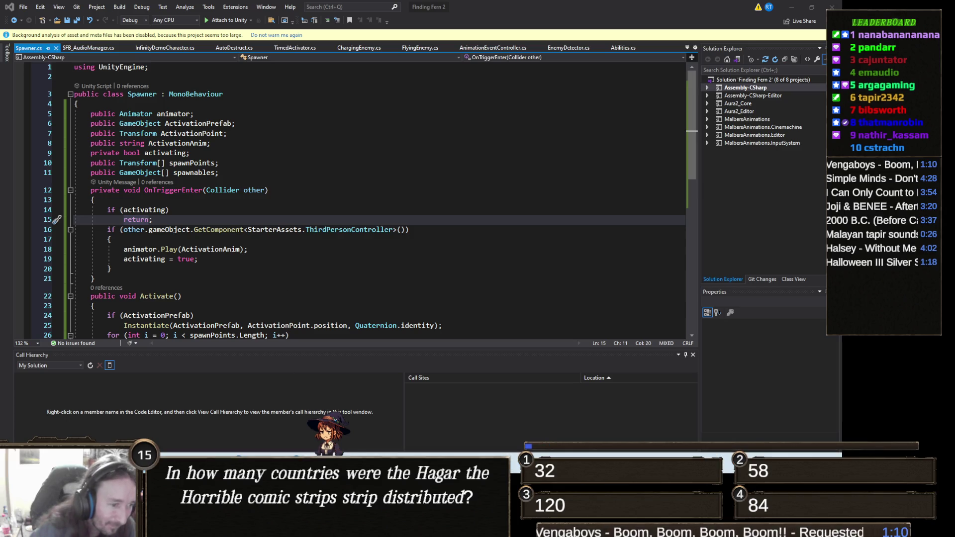
- Review OnTriggerEnter and the Activate method's ActivationPrefab check in Spawner.cs, then return to Unity
mouse_move(330, 463)
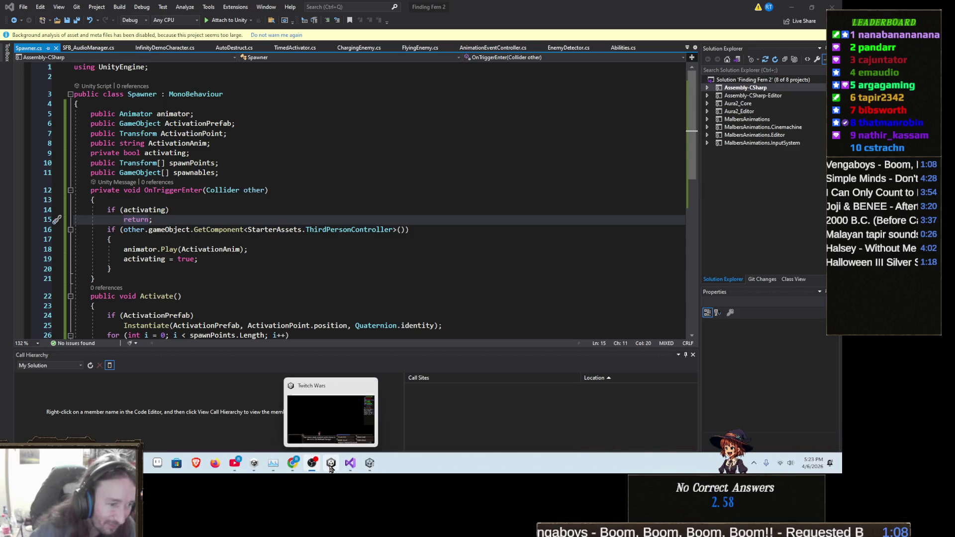
mouse_move(370, 464)
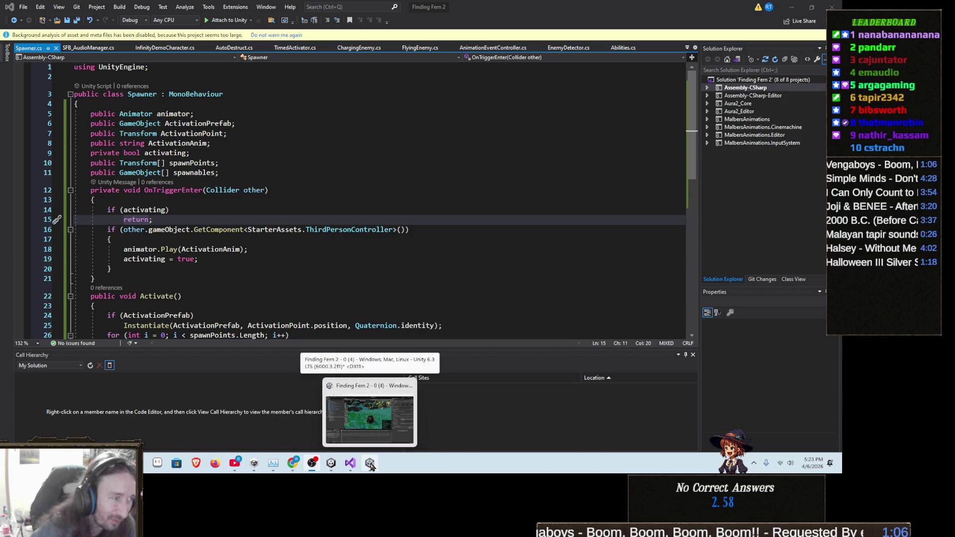
left_click(220, 189)
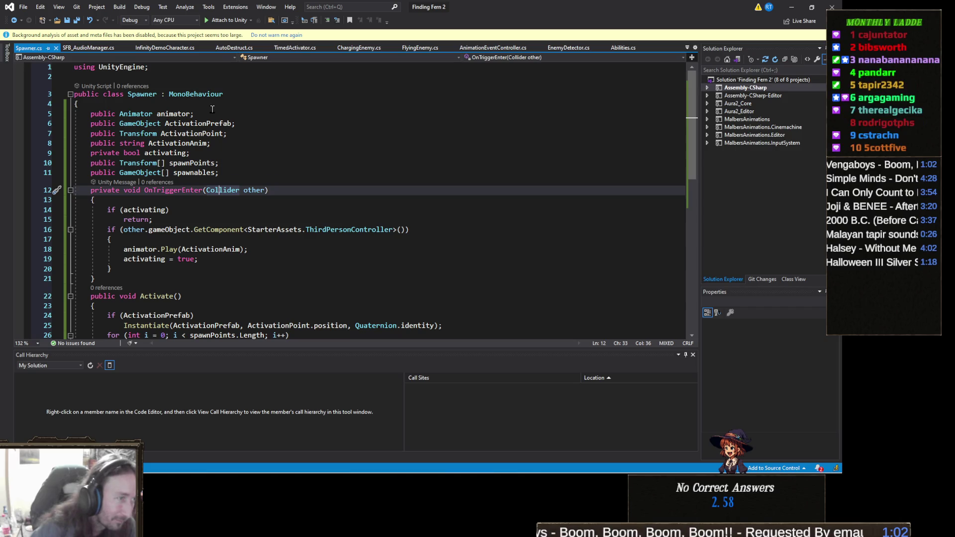
scroll(261, 230, "down", 3)
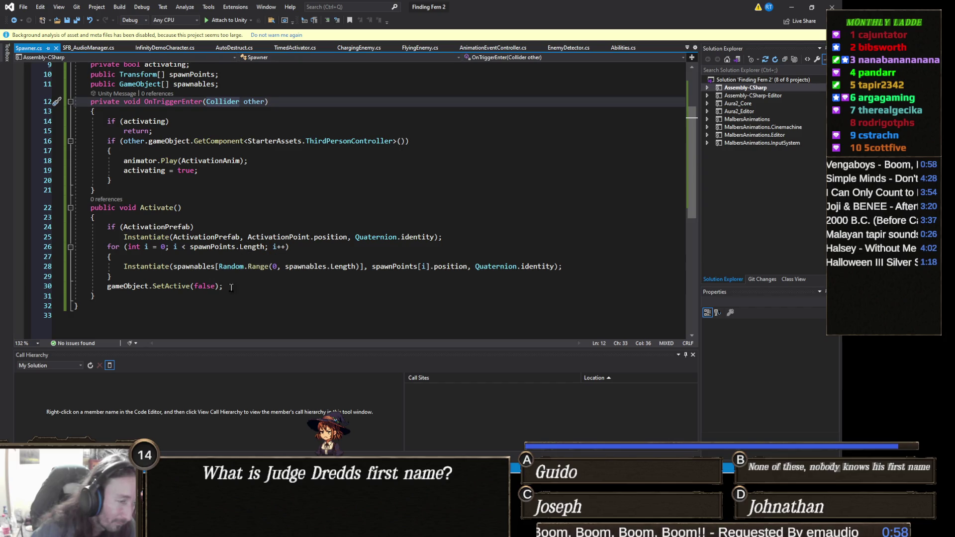
left_click(231, 287)
left_click(242, 226)
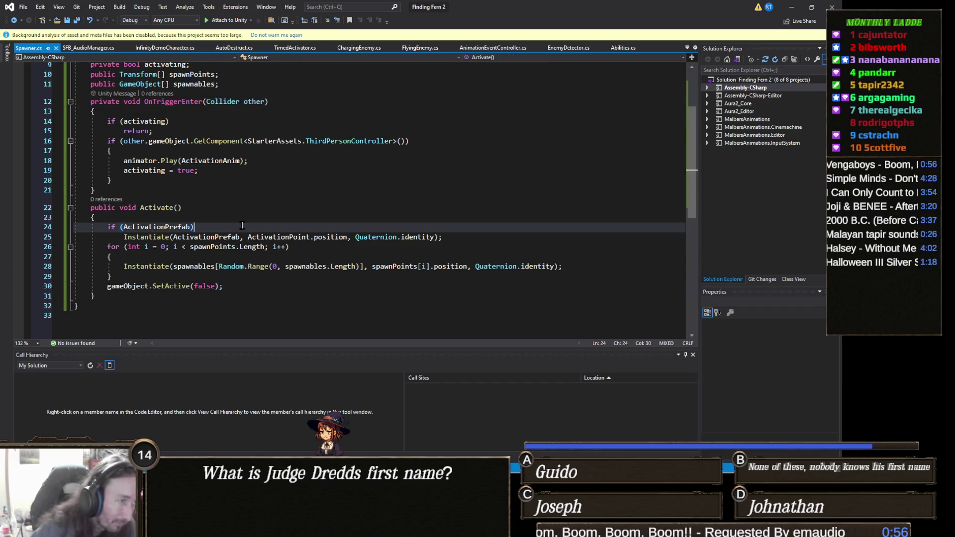
scroll(256, 207, "up", 2)
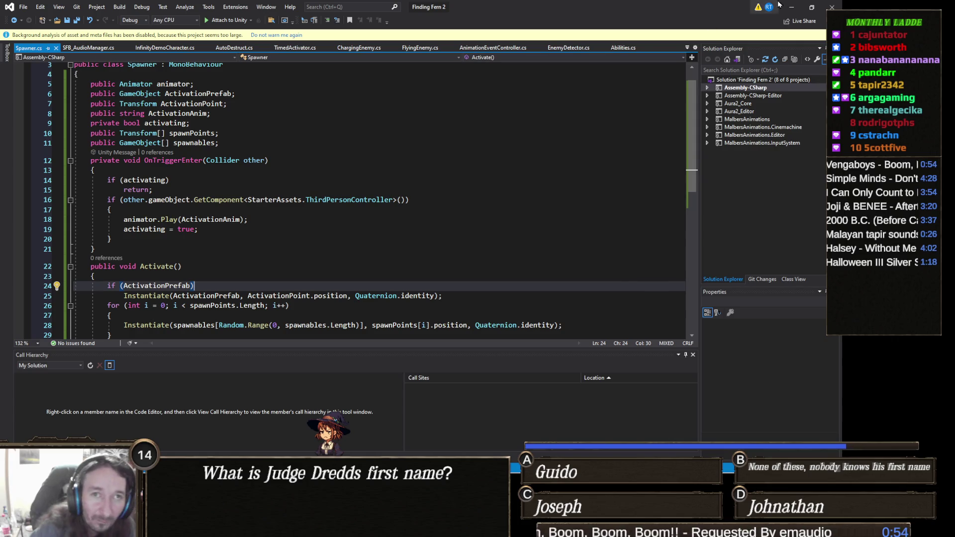
left_click(791, 7)
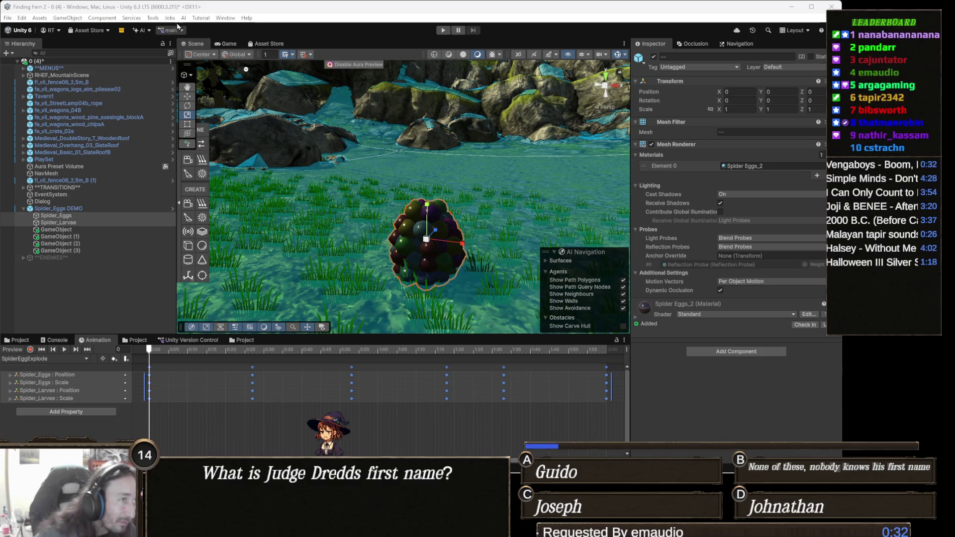
- Open both the Animation window and the Animator window via Window > Animation
left_click(227, 18)
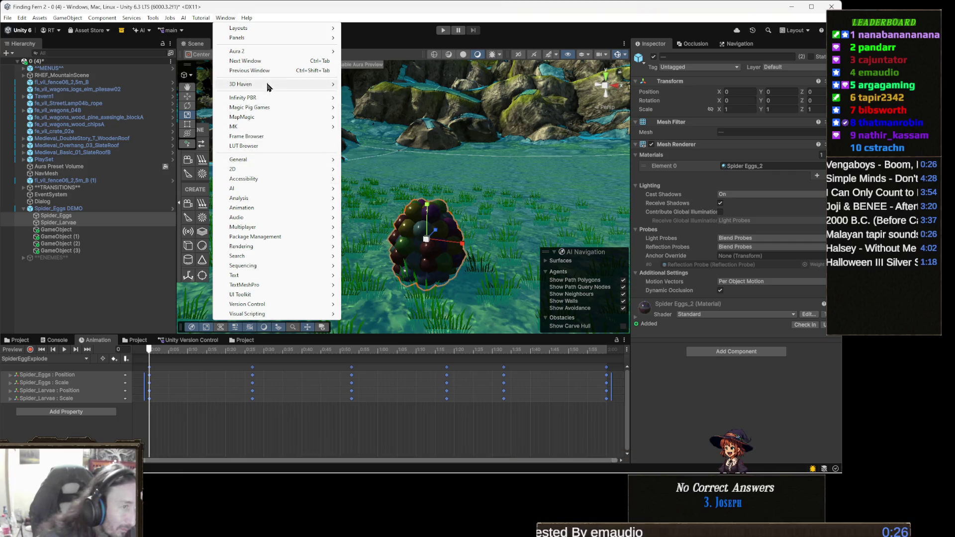
mouse_move(258, 209)
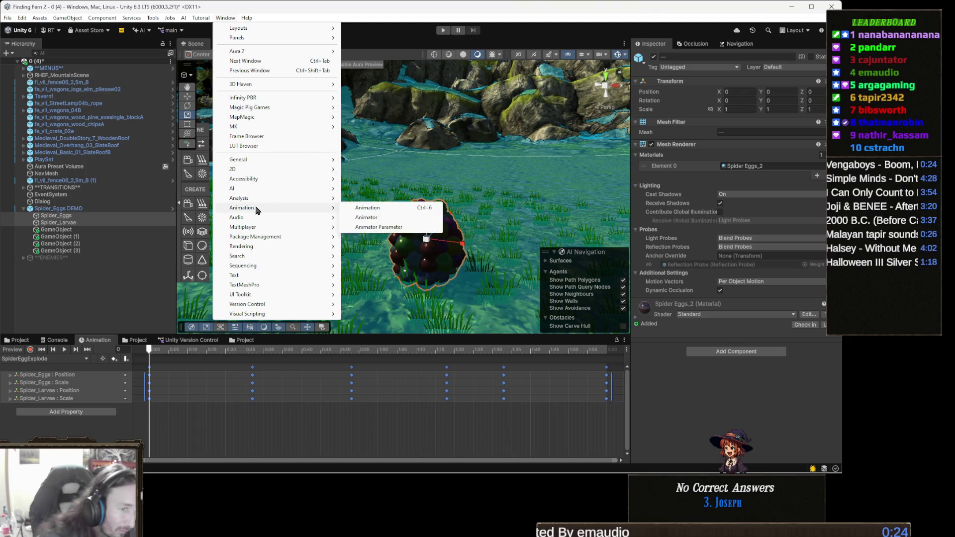
left_click(379, 208)
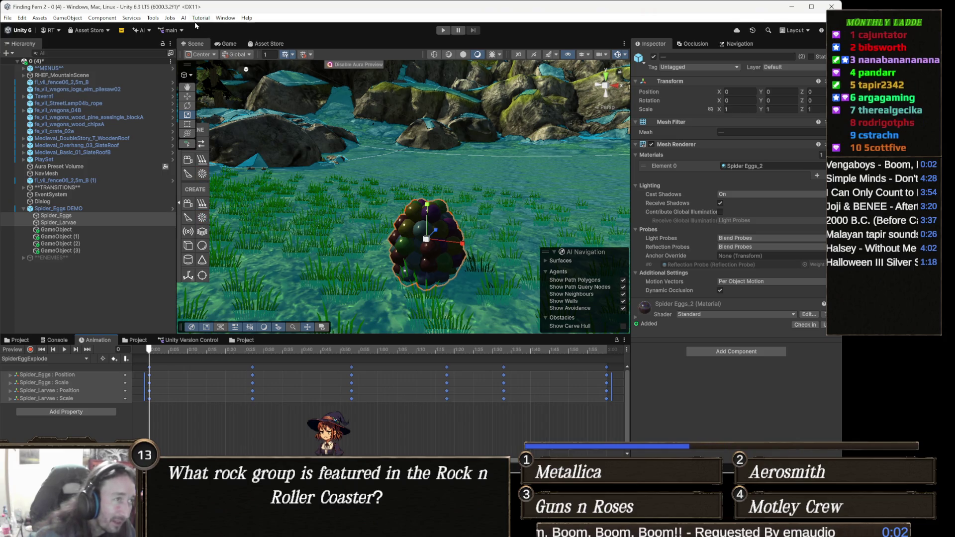
left_click(225, 17)
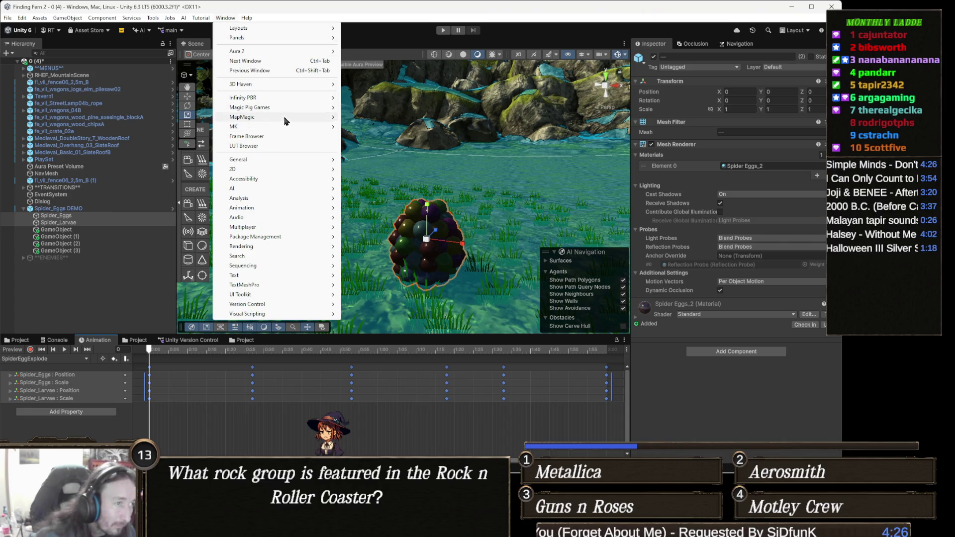
mouse_move(263, 209)
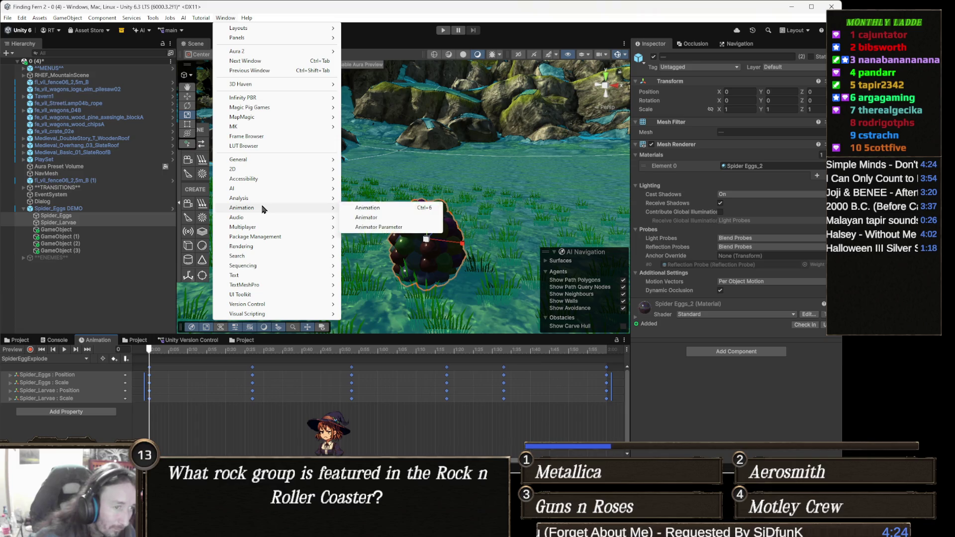
left_click(374, 218)
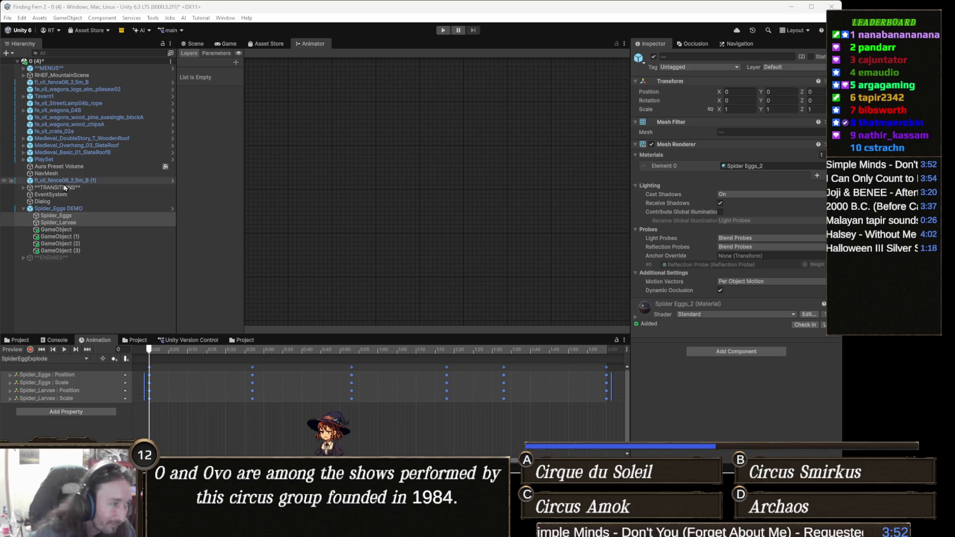
- With Spider_Eggs DEMO selected, move SpiderEggExplode aside and create an empty New State
left_click(52, 209)
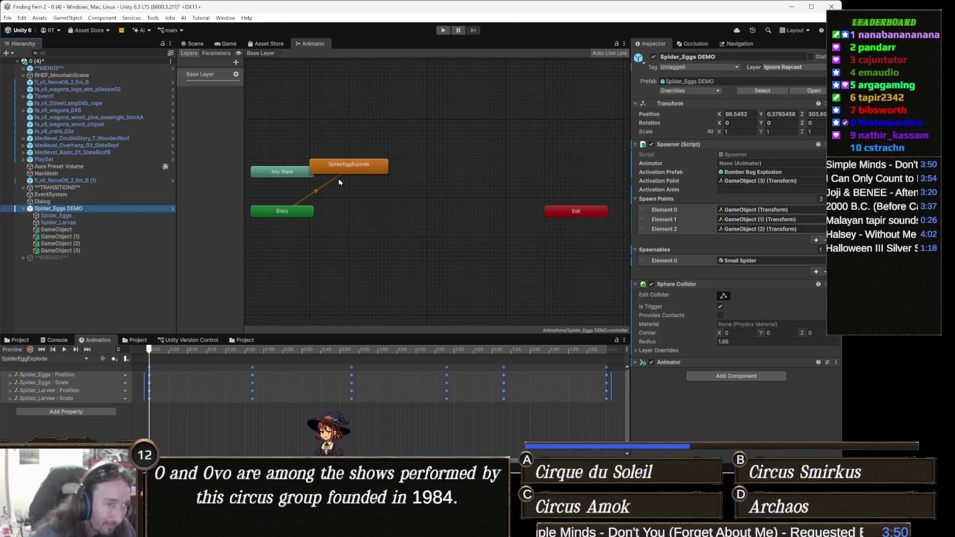
scroll(330, 172, "up", 2)
left_click_drag(328, 158, 442, 171)
right_click(363, 110)
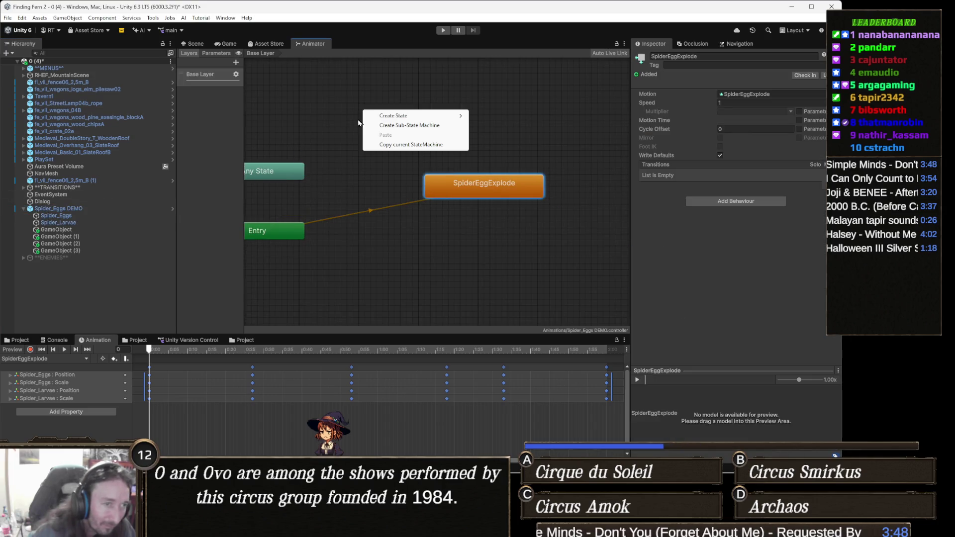
mouse_move(420, 116)
left_click(488, 115)
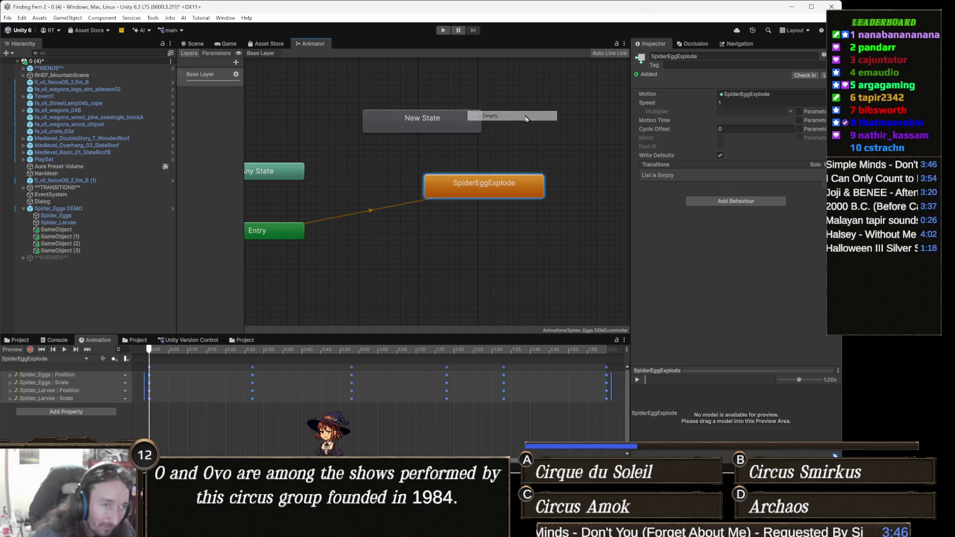
- Make New State the layer default state, then reselect the SpiderEggExplode state
left_click_drag(422, 125, 397, 128)
right_click(397, 128)
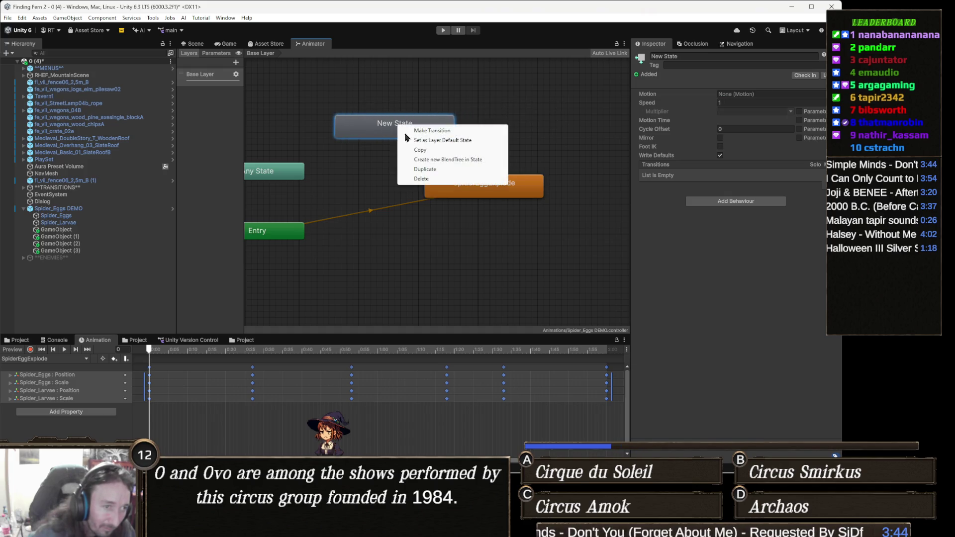
left_click(460, 140)
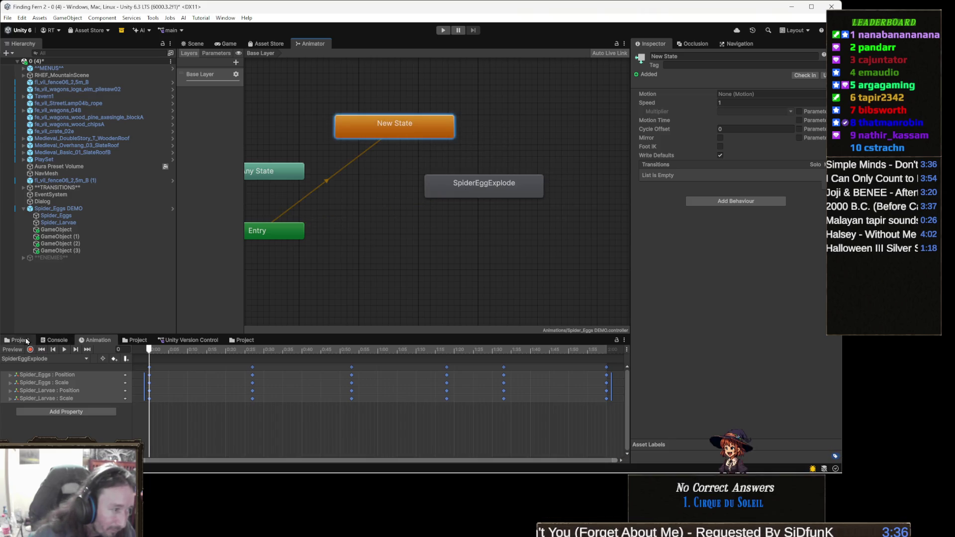
left_click(31, 341)
left_click(488, 182)
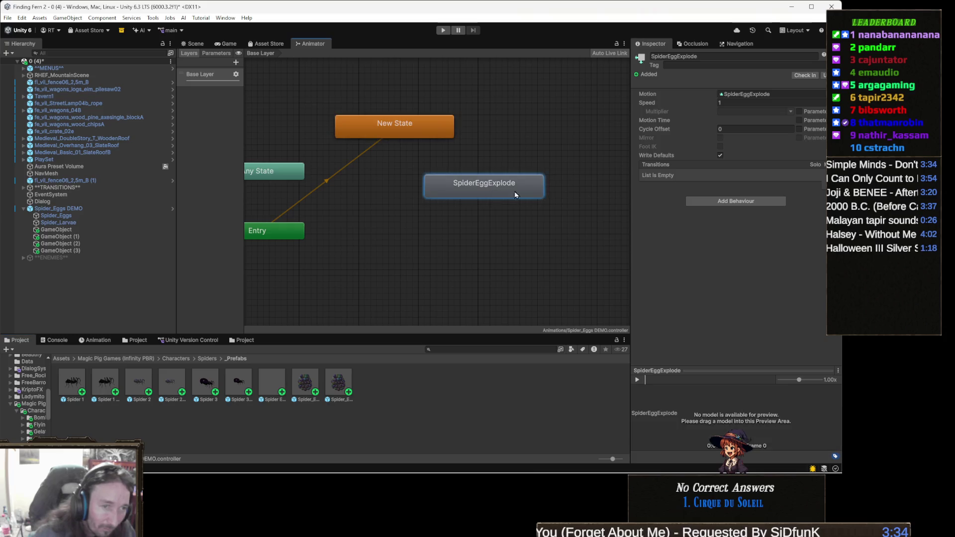
- Uncheck Loop Time on the Spider Egg Explode clip found from the state's Motion field
left_click(754, 94)
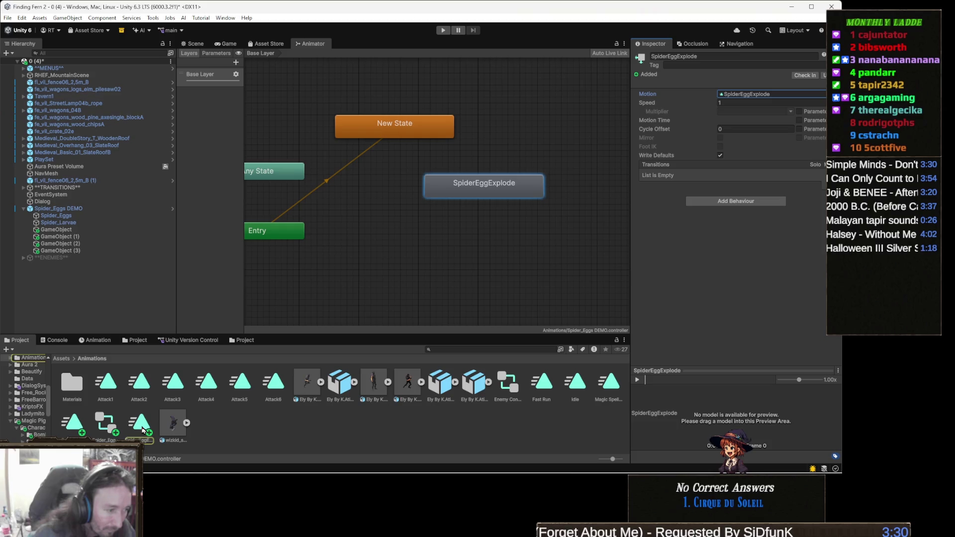
double_click(754, 95)
left_click(720, 101)
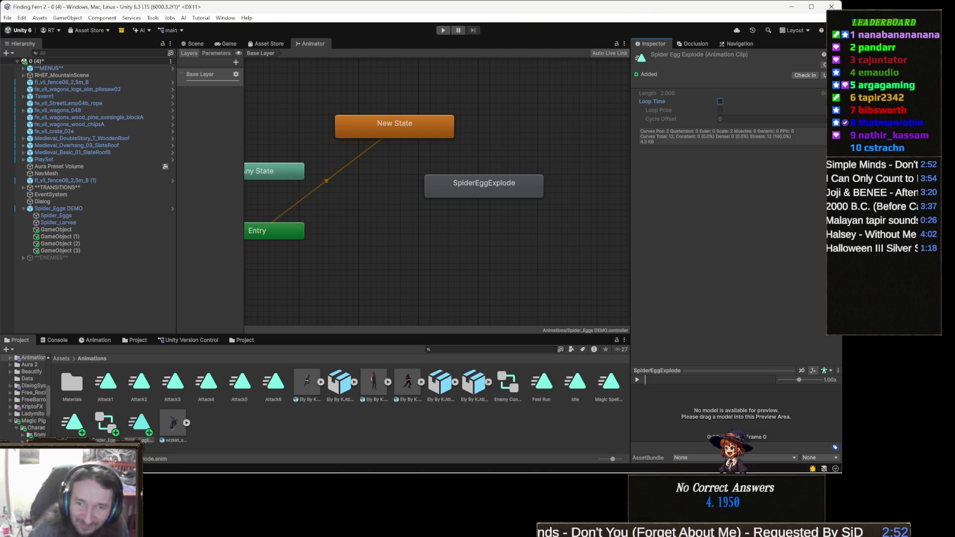
key("alt+Tab")
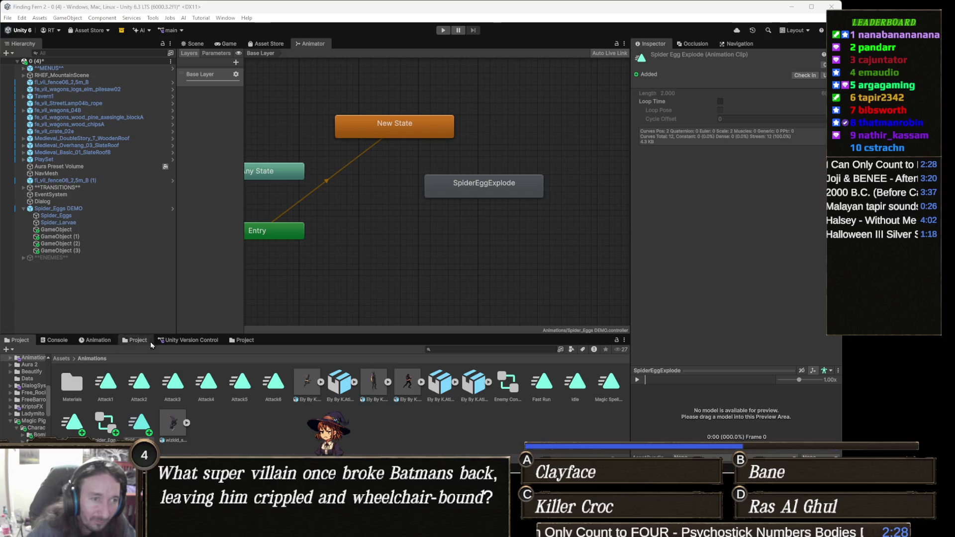
- Paste the state name SpiderEggExplode into Spawner's Activation Anim and drag in the object's own Animator
left_click(516, 198)
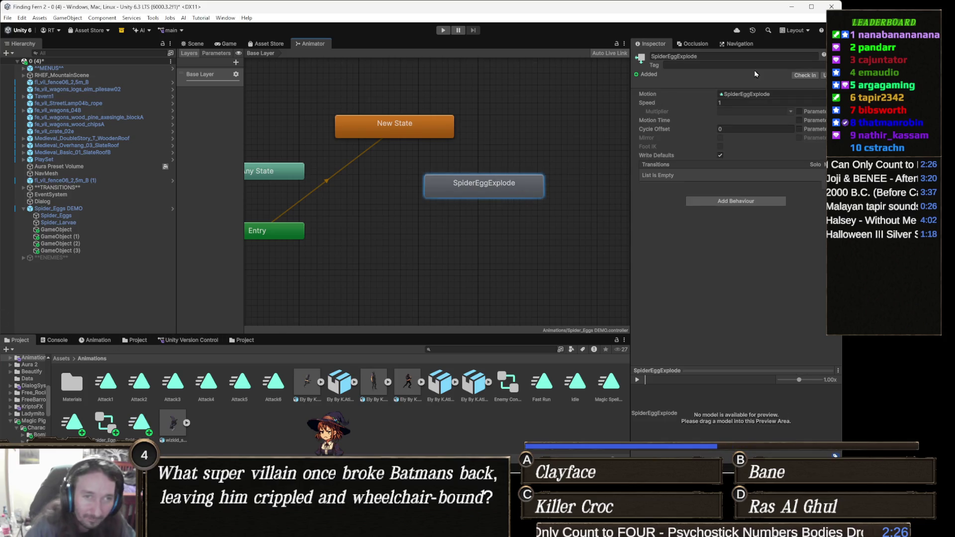
left_click(705, 56)
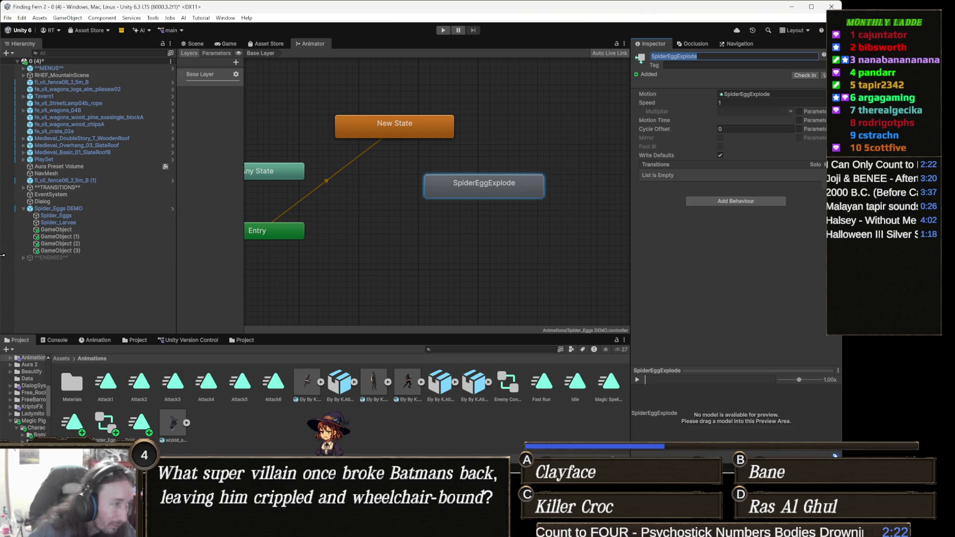
left_click(67, 209)
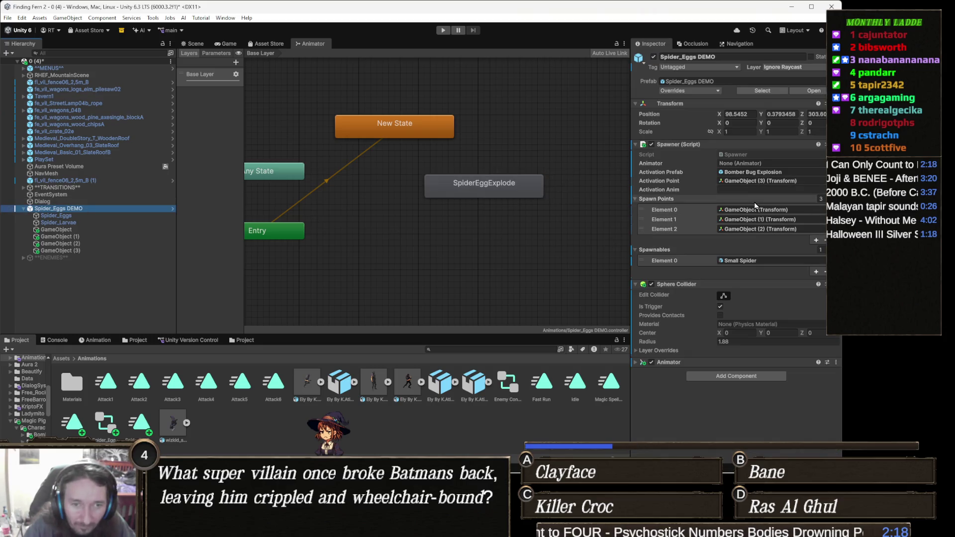
left_click(746, 189)
type("SpiderEggExplode")
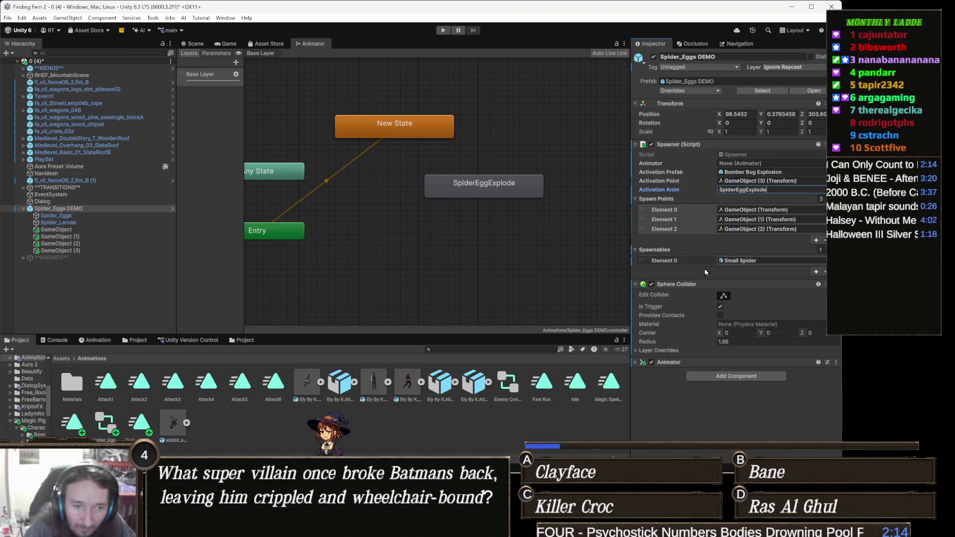
mouse_move(669, 362)
left_mouse_down()
mouse_move(720, 298)
mouse_move(776, 172)
mouse_move(802, 166)
left_mouse_up()
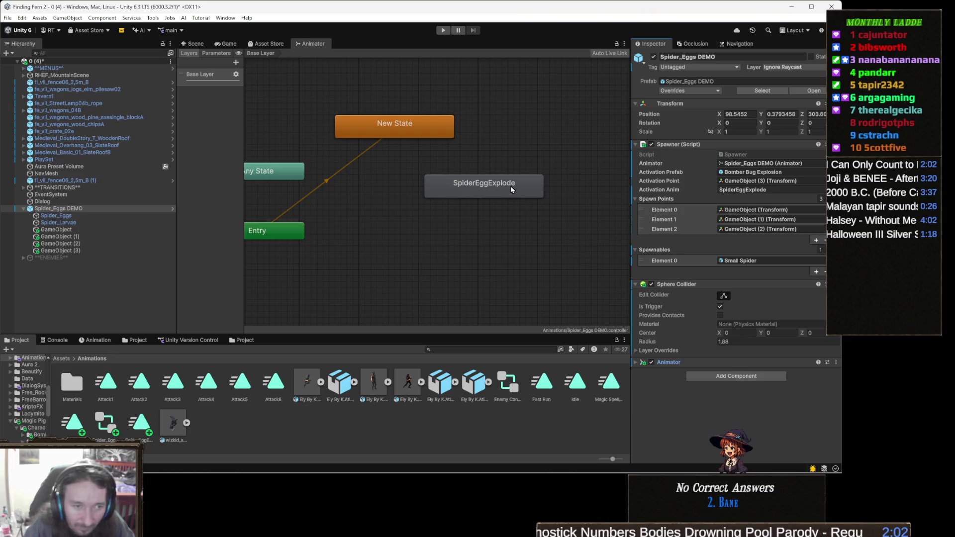
left_click(97, 342)
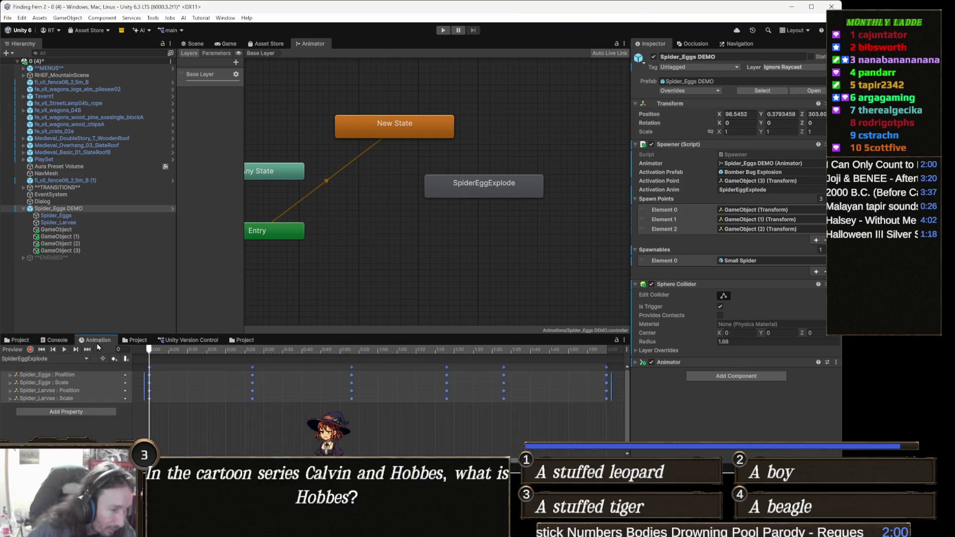
- Place an animation event at frame 118 set to Function Spawner > Methods > Activate()
scroll(508, 369, "down", 2)
left_click(559, 353)
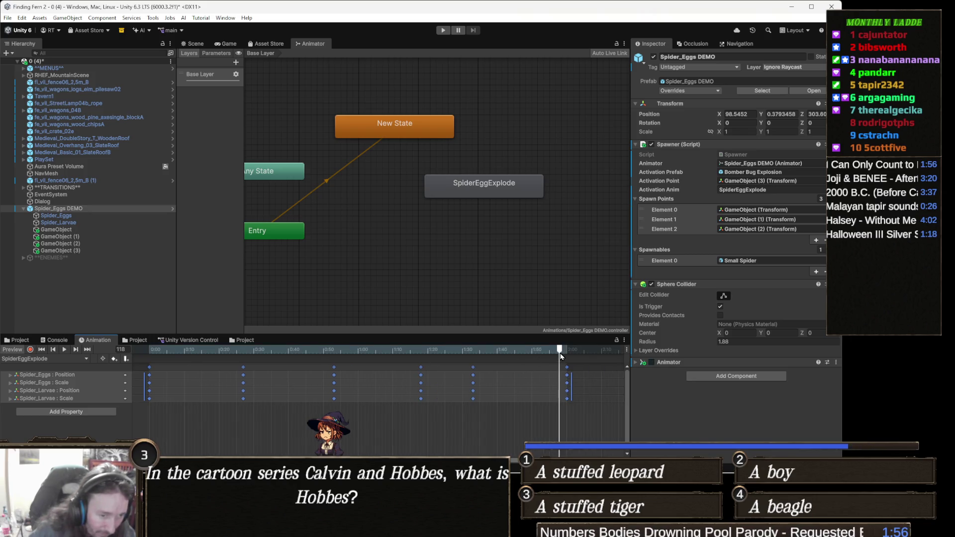
right_click(559, 362)
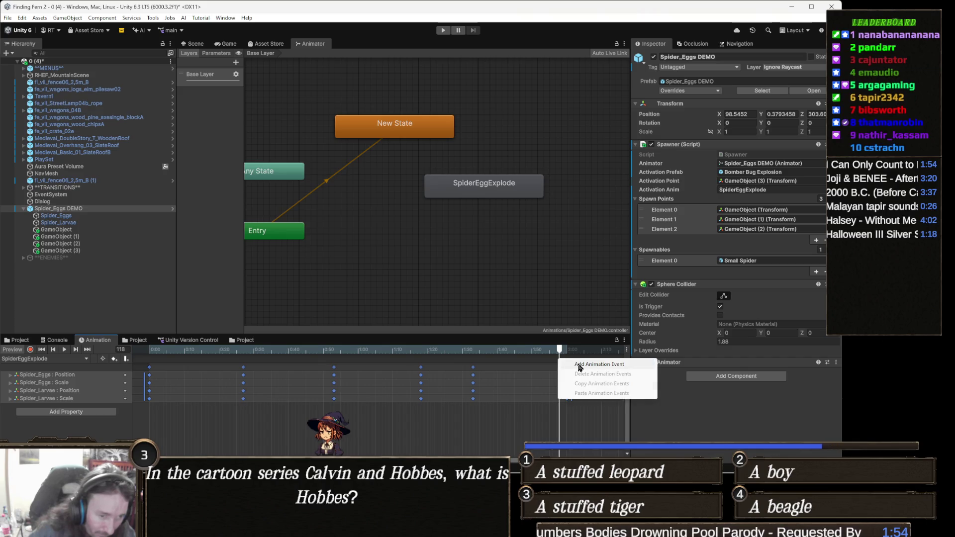
left_click(579, 365)
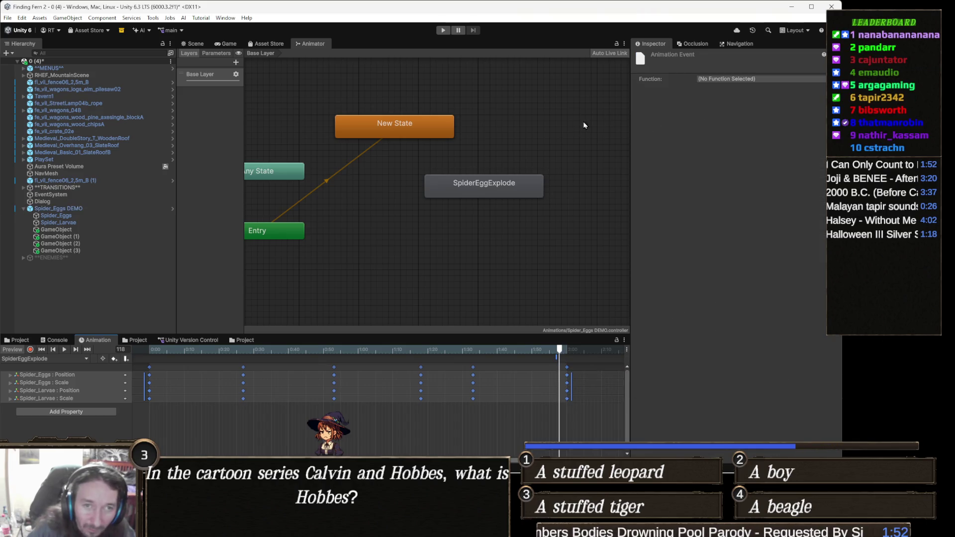
left_click(766, 81)
mouse_move(760, 94)
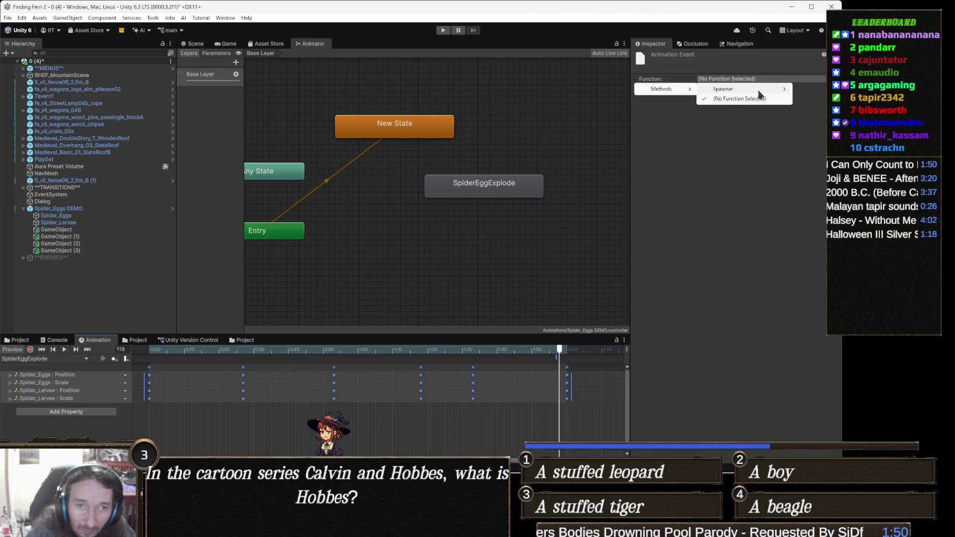
mouse_move(679, 91)
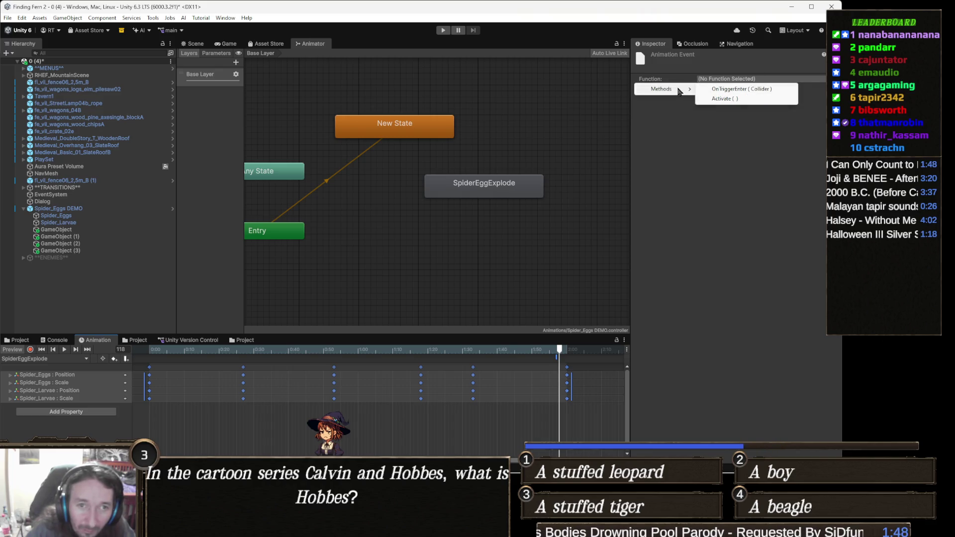
left_click(724, 98)
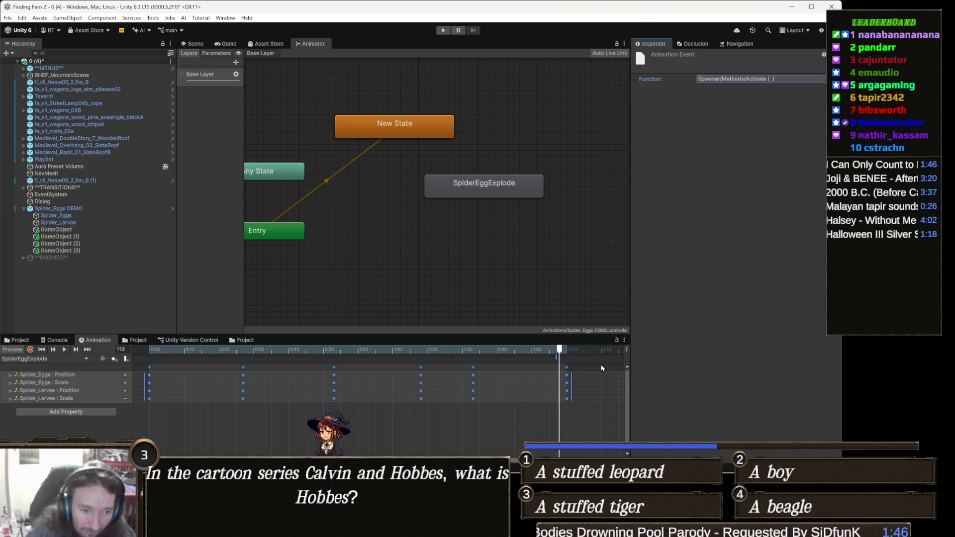
left_click(556, 360)
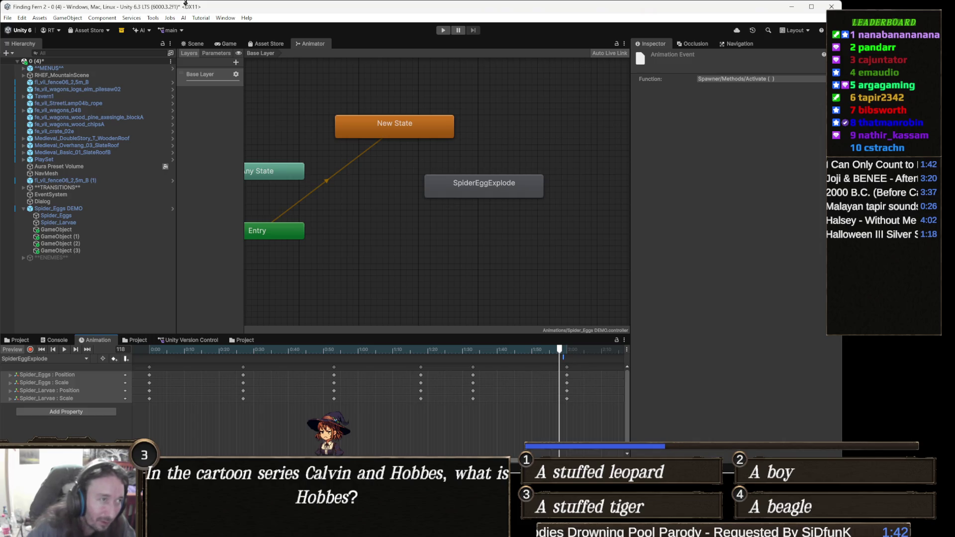
left_click(80, 110)
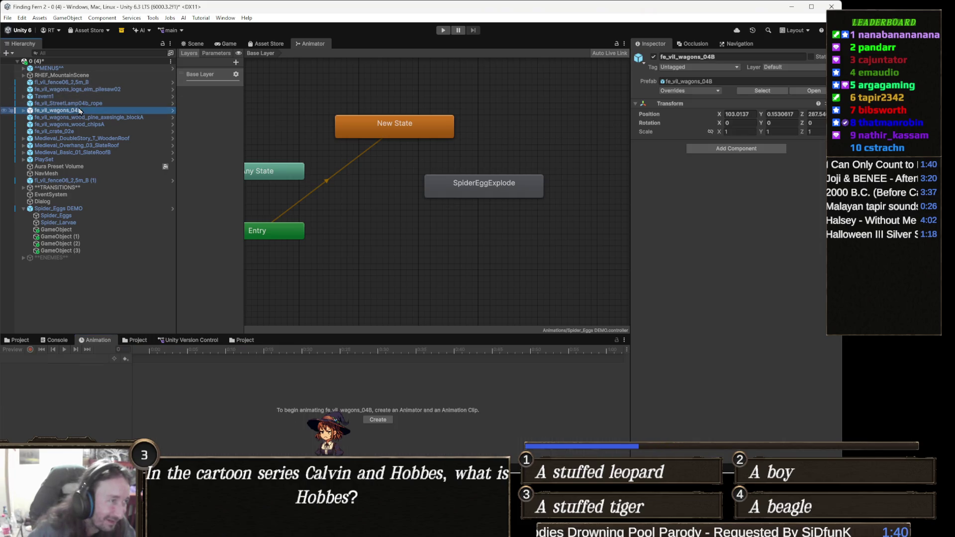
- Save the scene, play-test the spider eggs hatching, then stop and orbit around the egg cluster
key("ctrl+s")
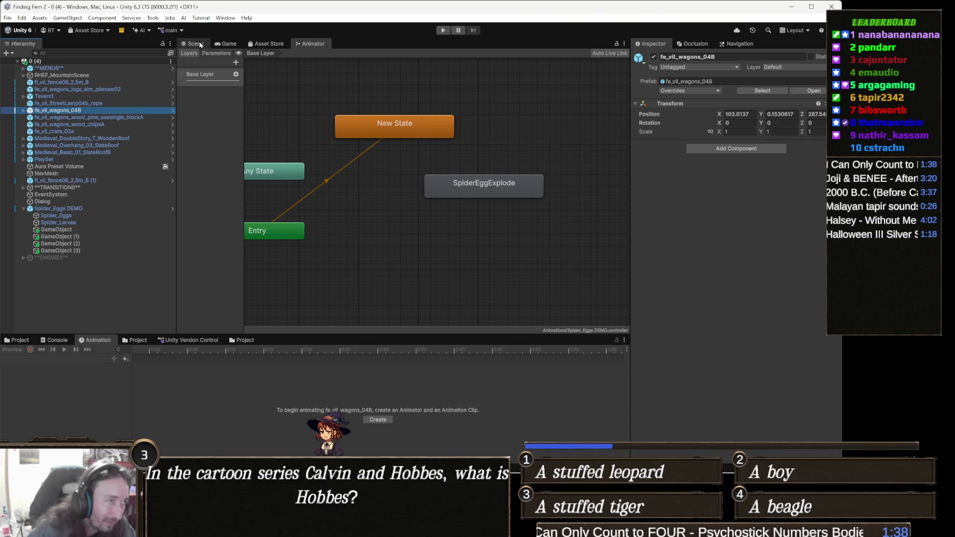
left_click(193, 44)
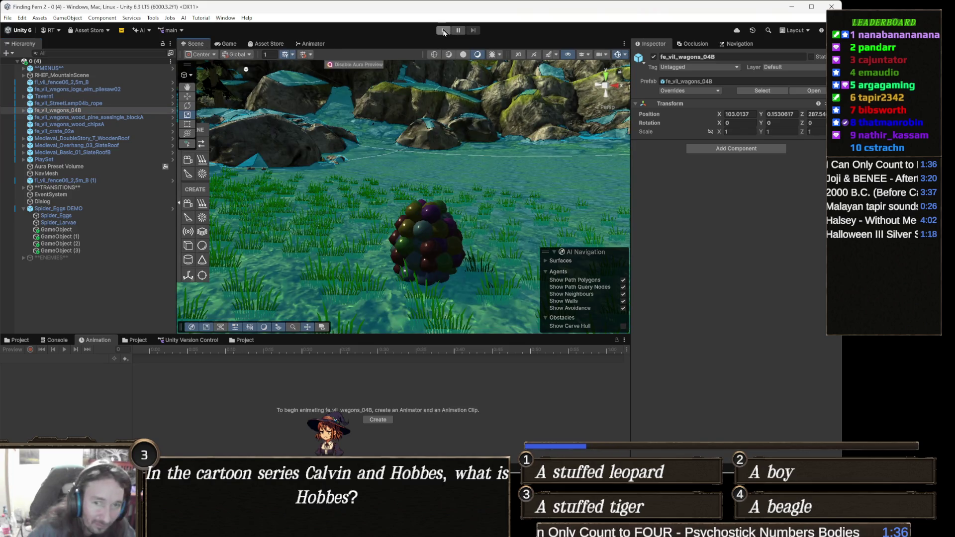
left_click(443, 31)
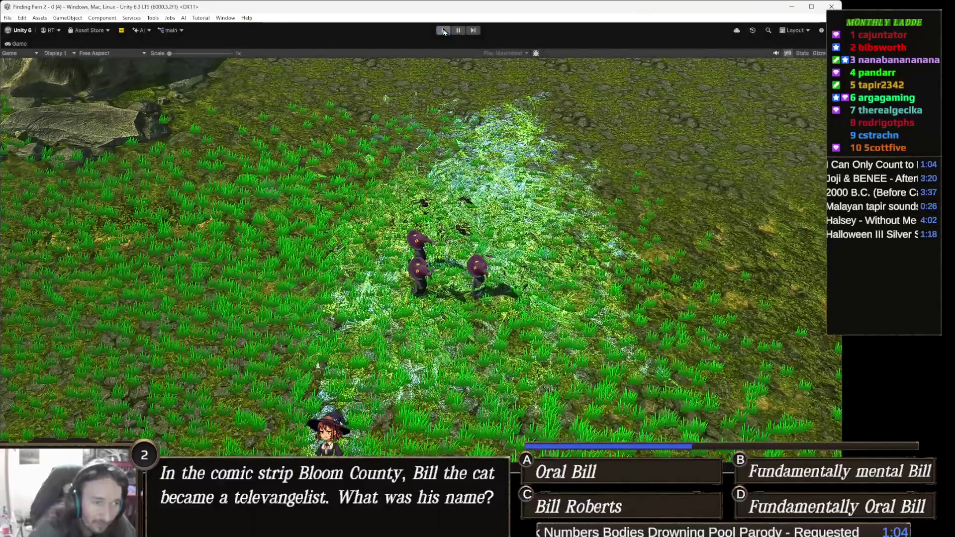
left_click(443, 31)
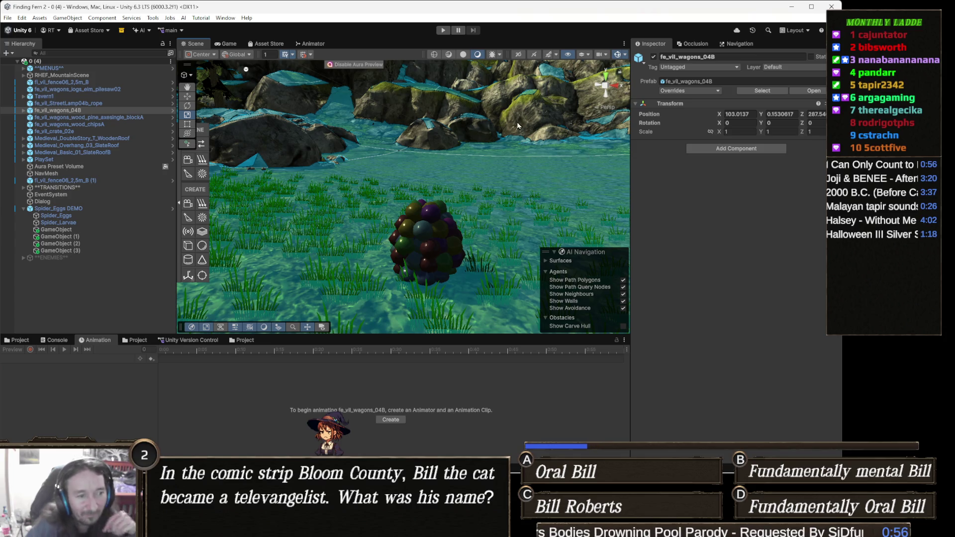
scroll(430, 198, "down", 5)
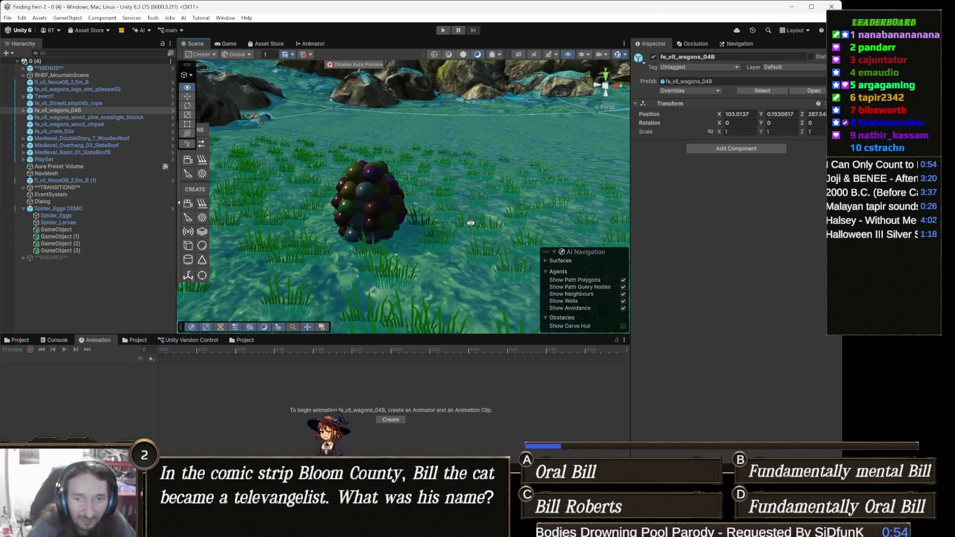
mouse_move(475, 181)
left_mouse_down()
mouse_move(525, 166)
mouse_move(507, 200)
mouse_move(431, 219)
mouse_move(493, 271)
mouse_move(428, 255)
mouse_move(464, 263)
mouse_move(480, 245)
left_mouse_up()
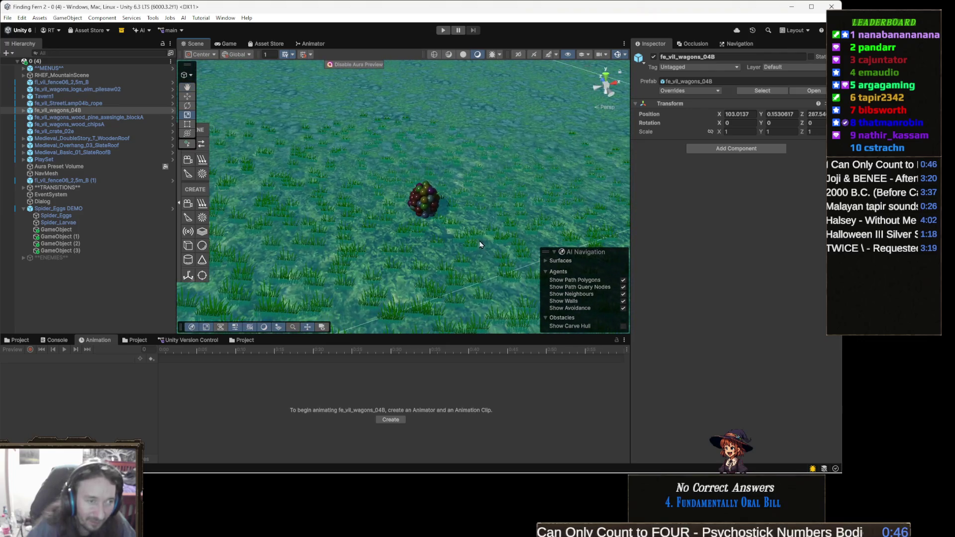
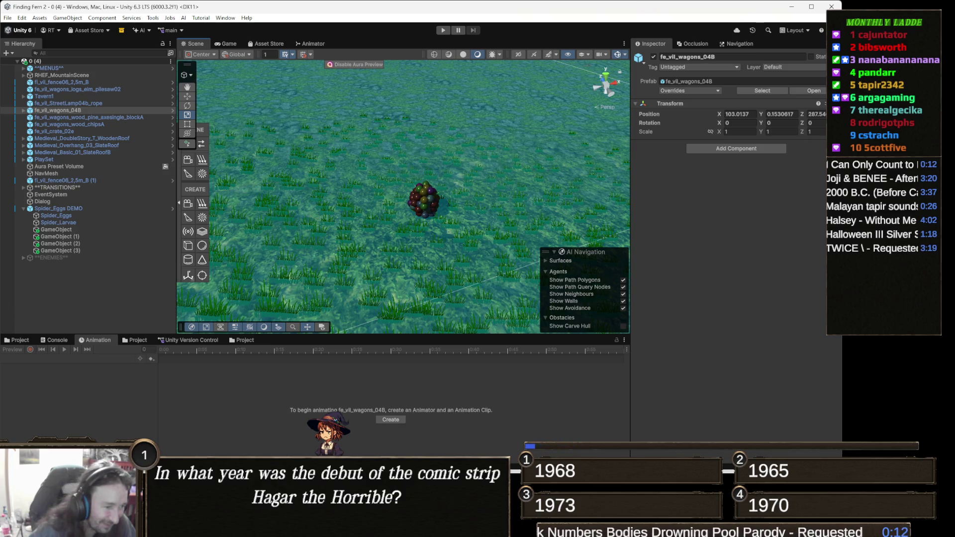
- Go from the Spider-Man victory screen to a new TeeVeedle show puzzle with 10 attempts
mouse_move(344, 466)
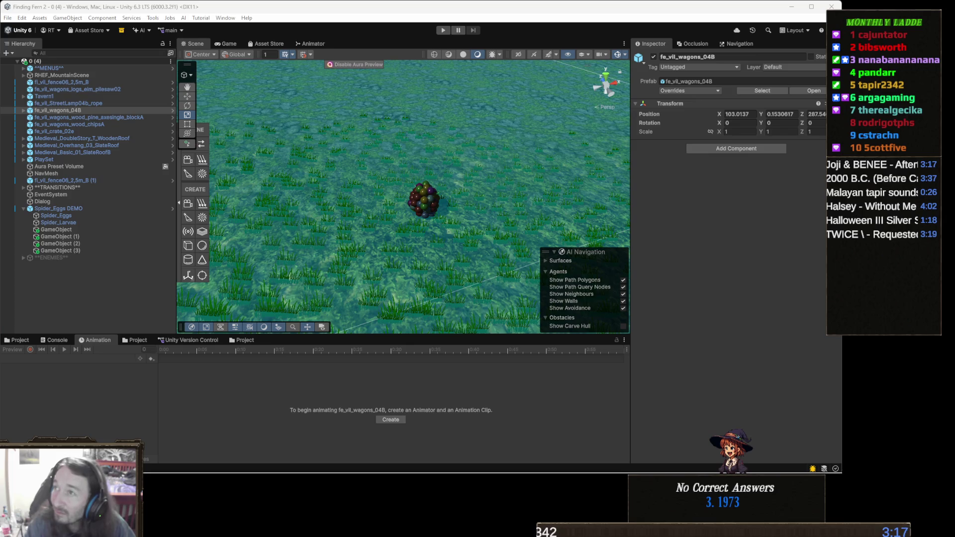
mouse_move(311, 470)
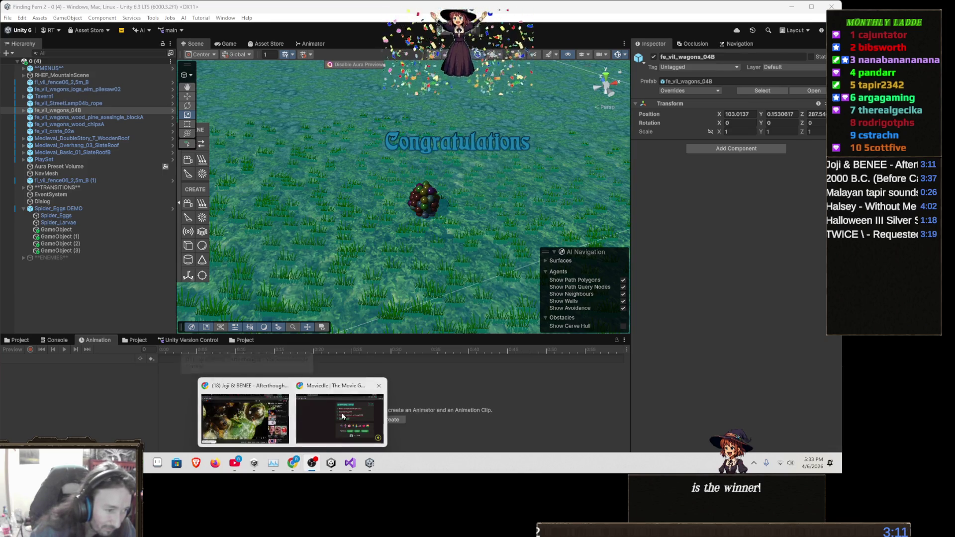
left_click(313, 384)
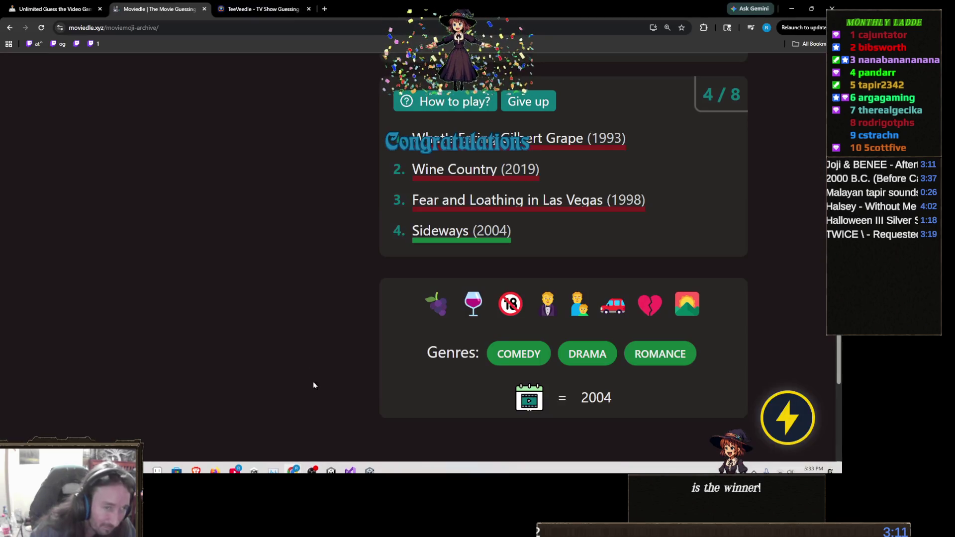
left_click(258, 11)
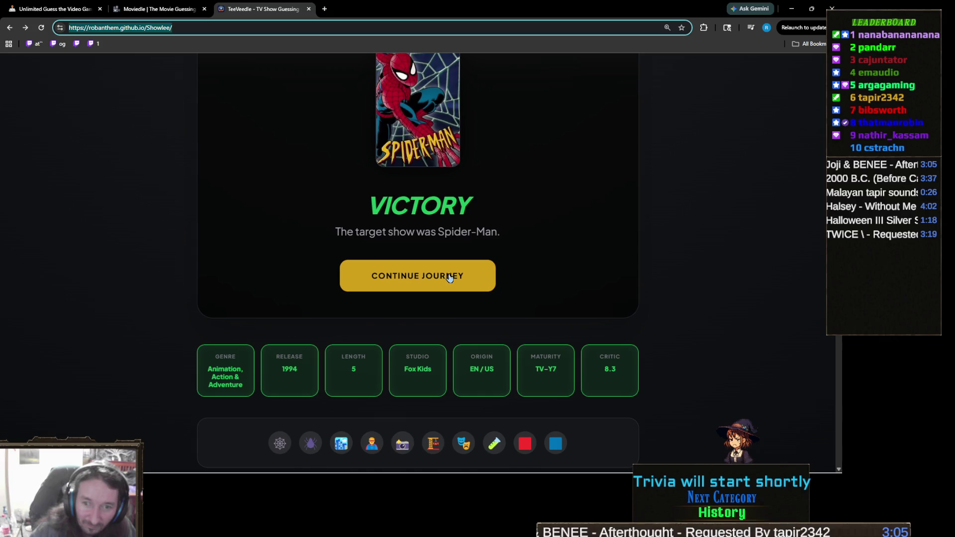
scroll(440, 286, "up", 3)
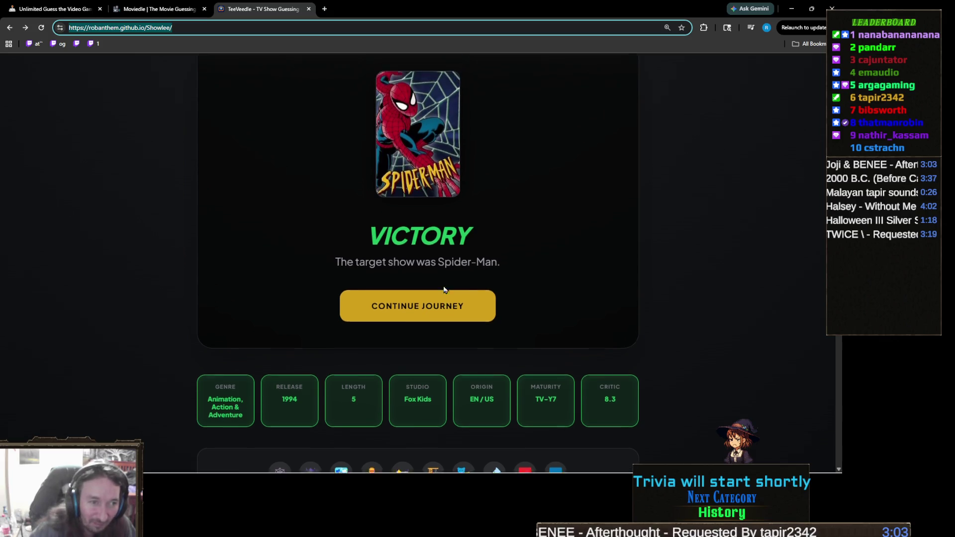
scroll(442, 294, "down", 2)
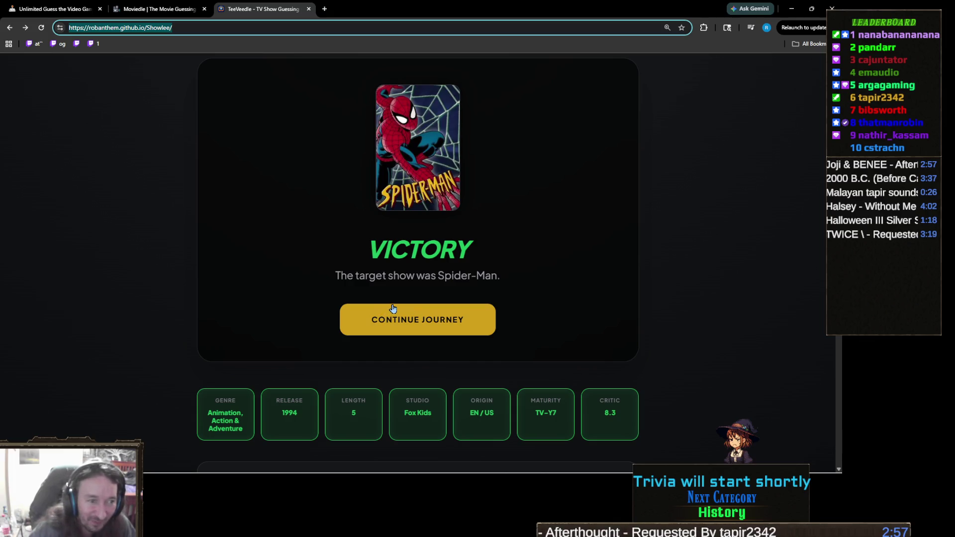
left_click(393, 309)
- Search 'the lit' and guess The Little Mermaid
scroll(389, 290, "down", 3)
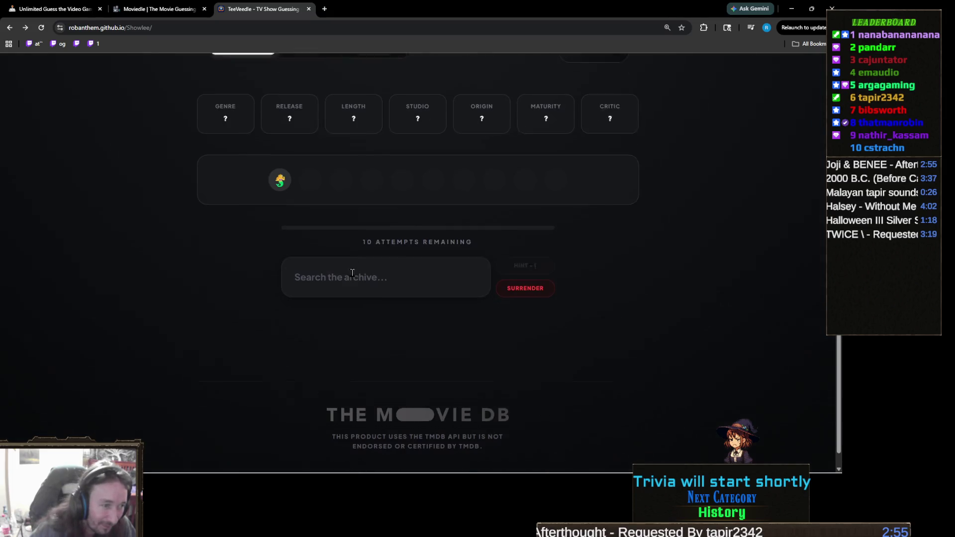
scroll(274, 240, "up", 3, "ctrl")
scroll(245, 244, "up", 2)
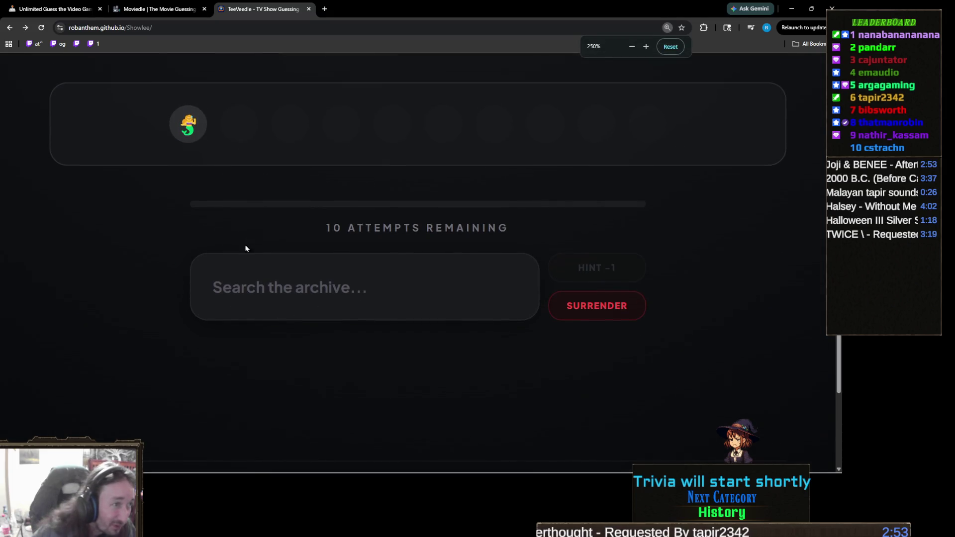
scroll(215, 217, "down", 3, "ctrl")
scroll(416, 309, "up", 2)
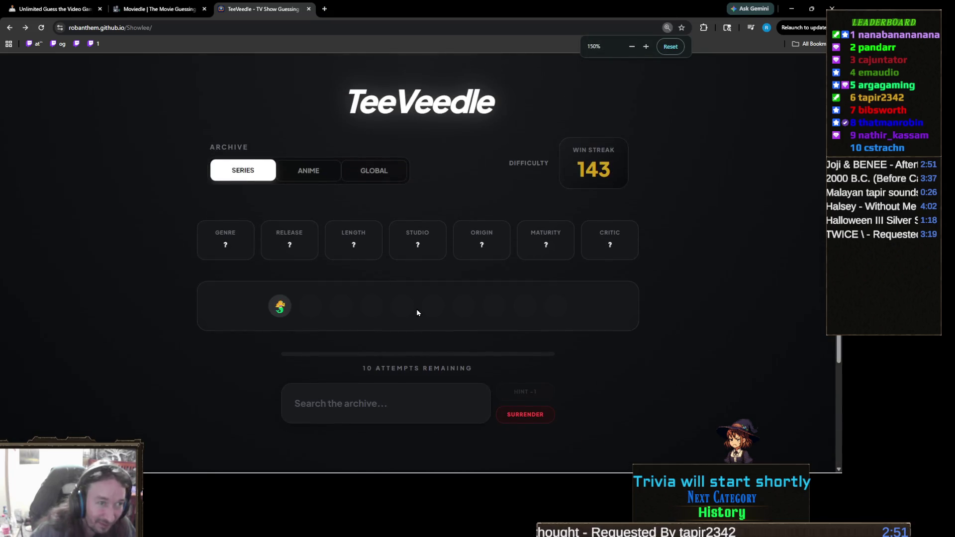
scroll(416, 309, "down", 2)
left_click(417, 312)
type("t")
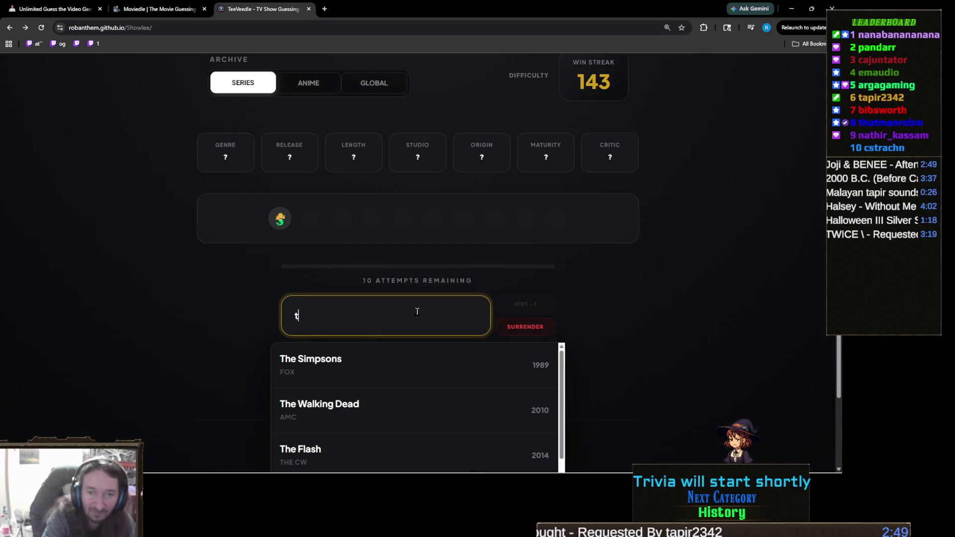
type("he lit")
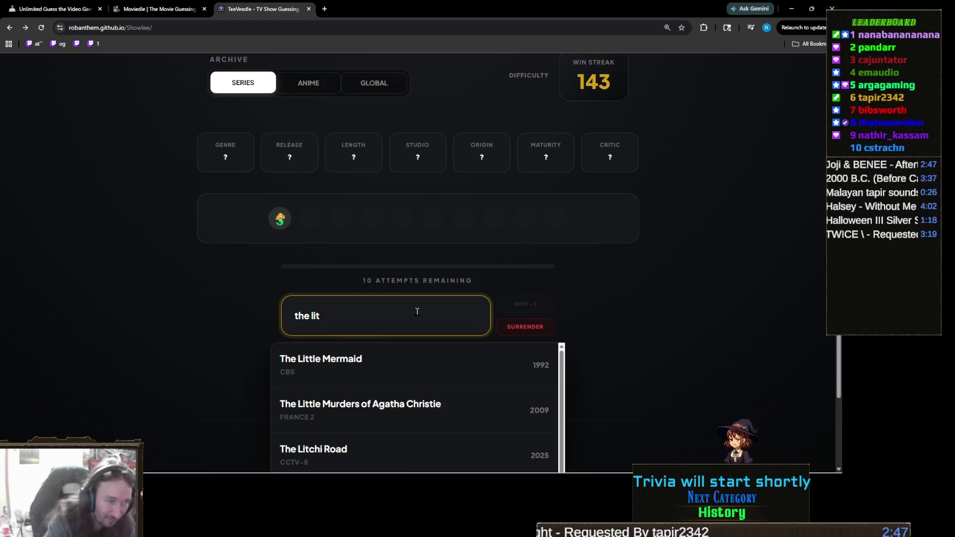
left_click(446, 368)
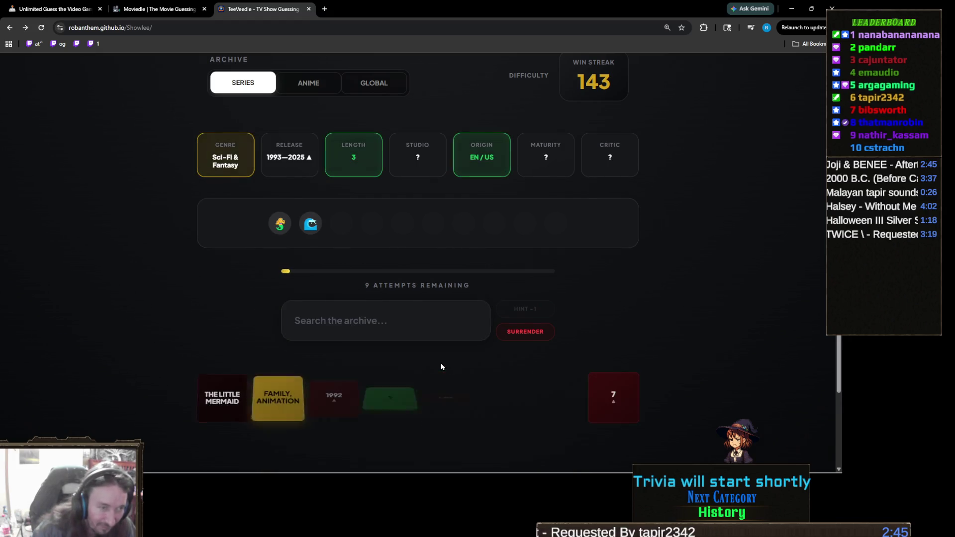
- Search 'mermaid' and guess Story of a Mermaid, leaving 8 attempts
left_click(365, 318)
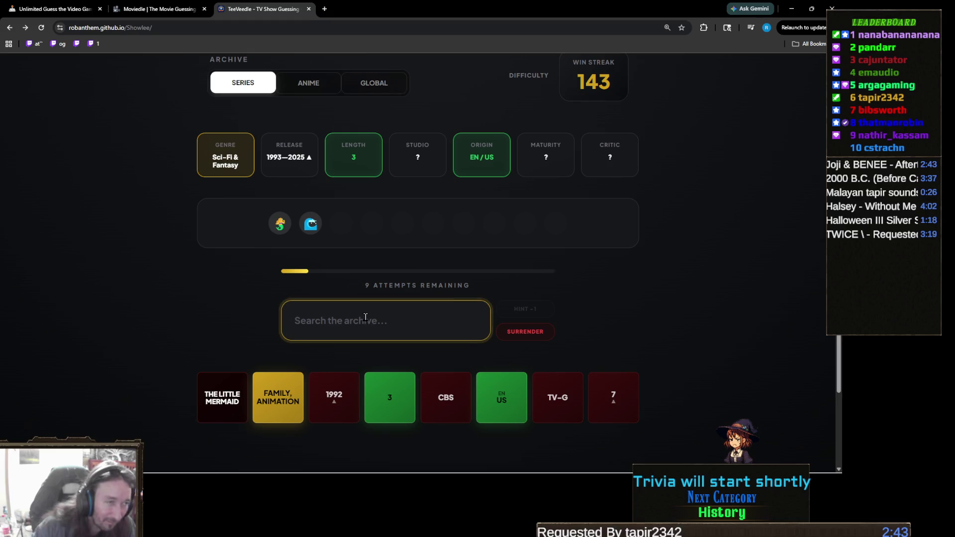
type("mermaid")
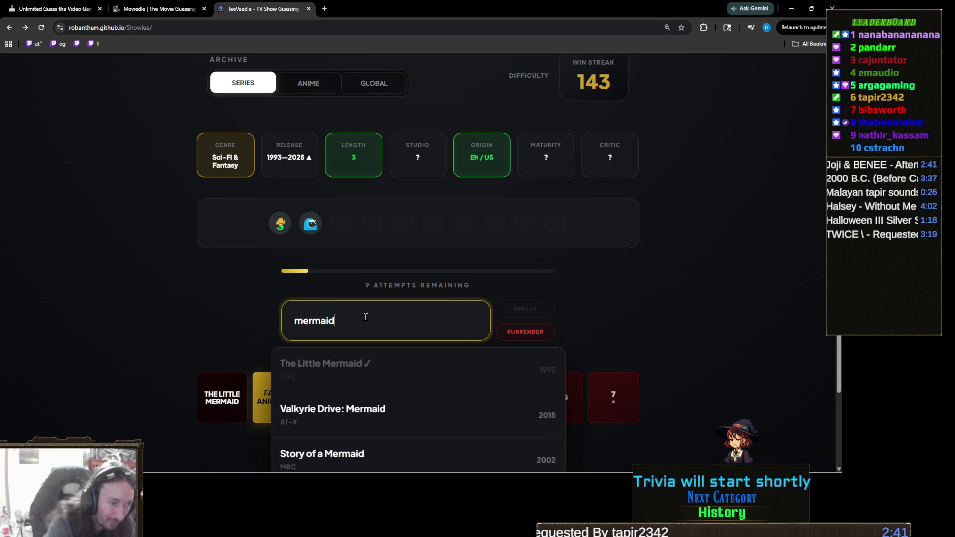
scroll(172, 289, "down", 2)
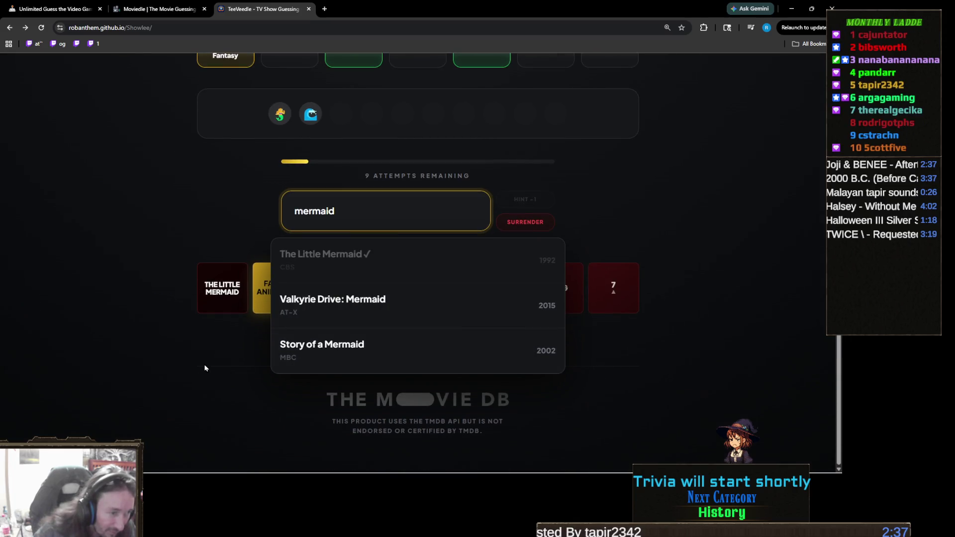
left_click(331, 364)
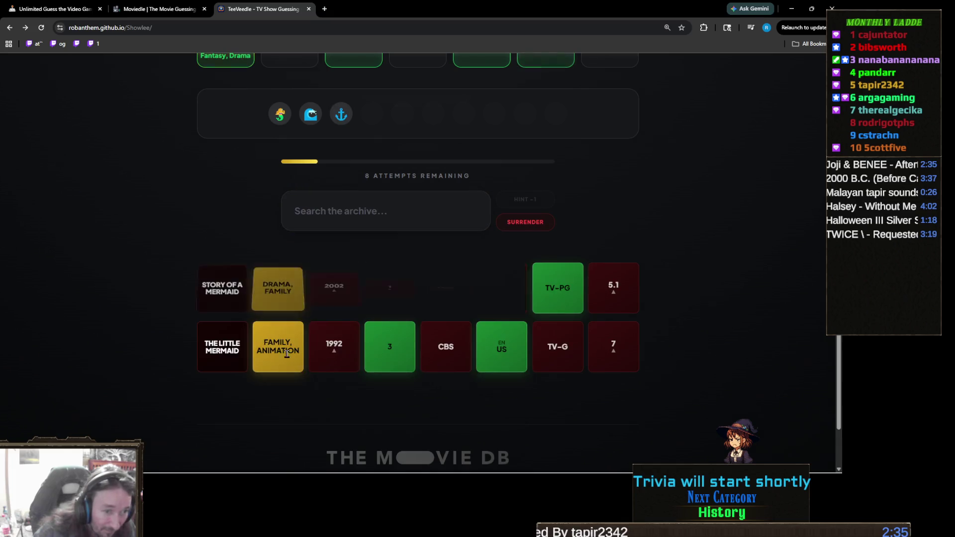
scroll(287, 342, "up", 3)
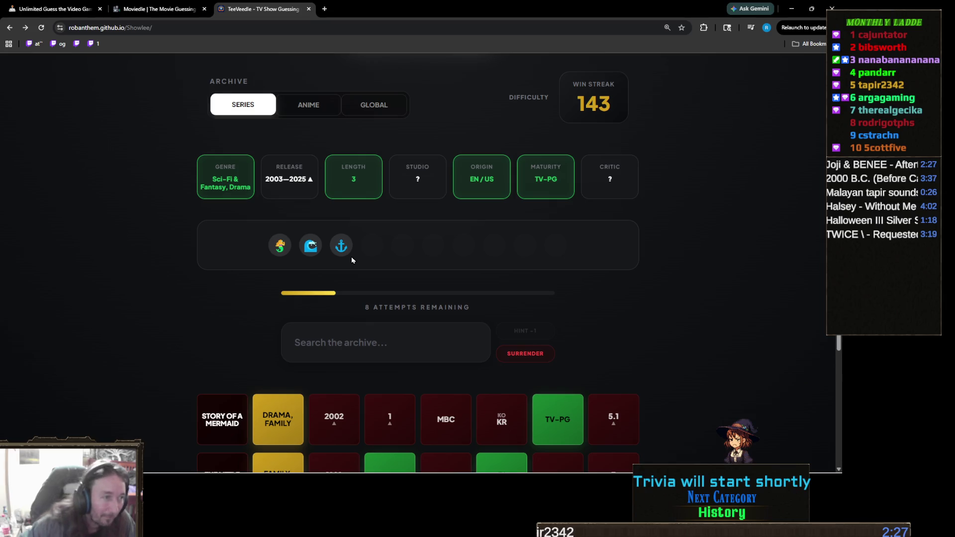
scroll(352, 260, "down", 3)
scroll(352, 260, "up", 3)
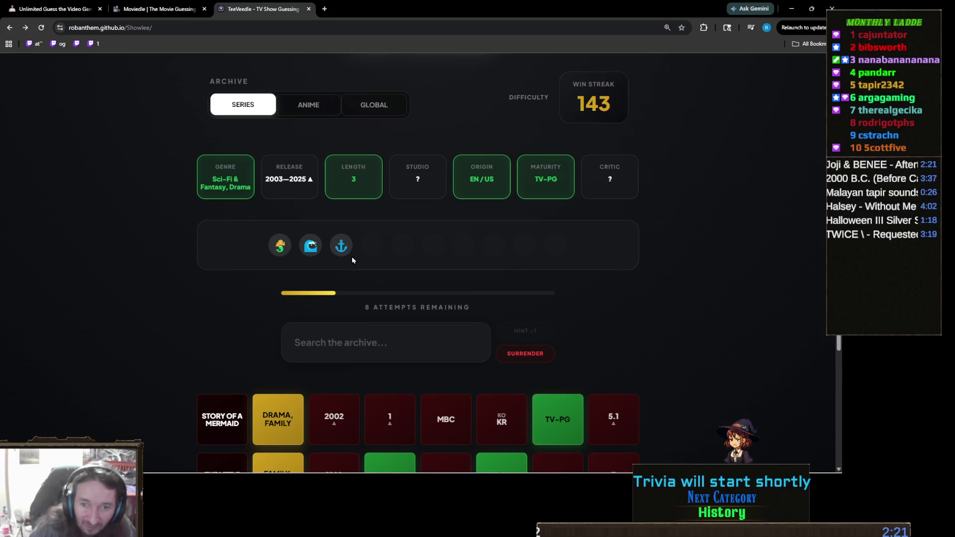
- Guess Percy Jackson and the Olympians, then Game of Thrones, leaving 6 attempts
left_click(394, 346)
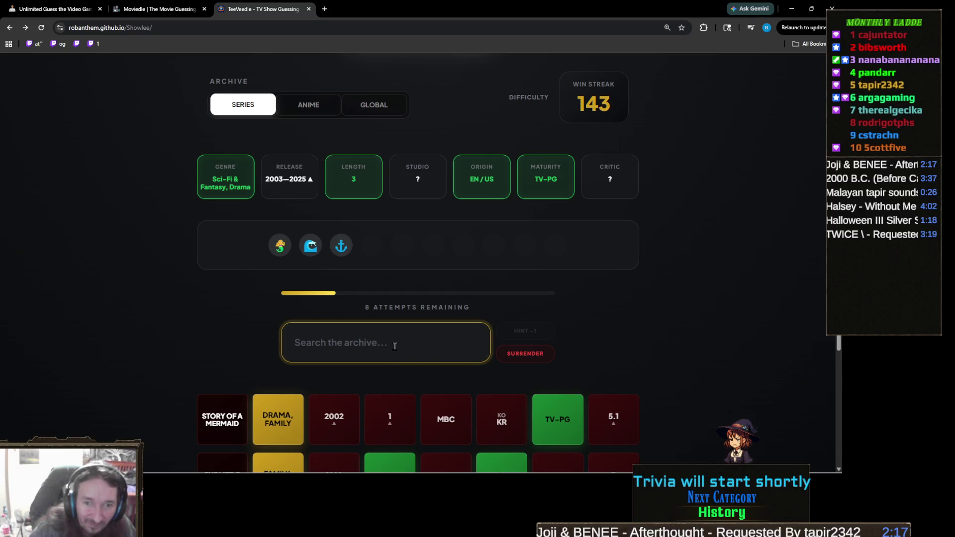
type("perc")
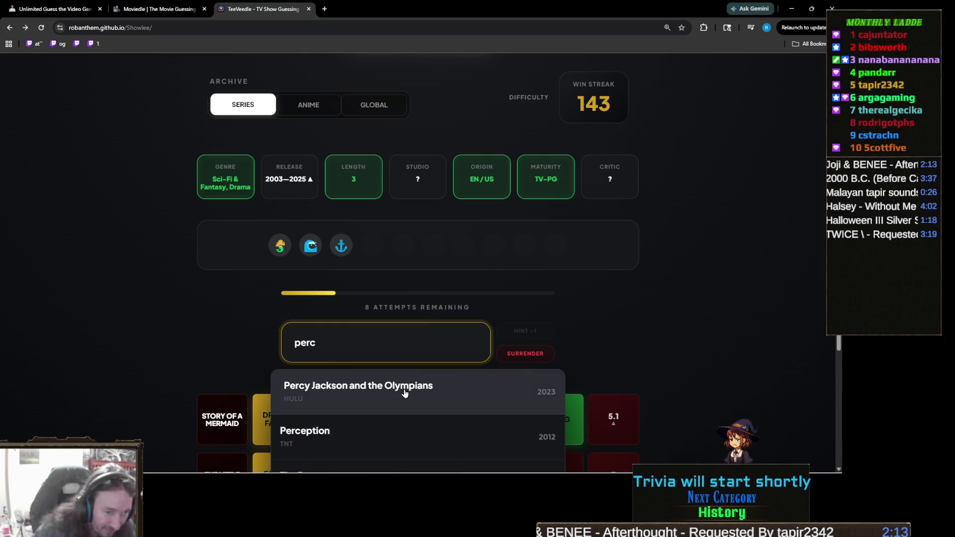
left_click(387, 400)
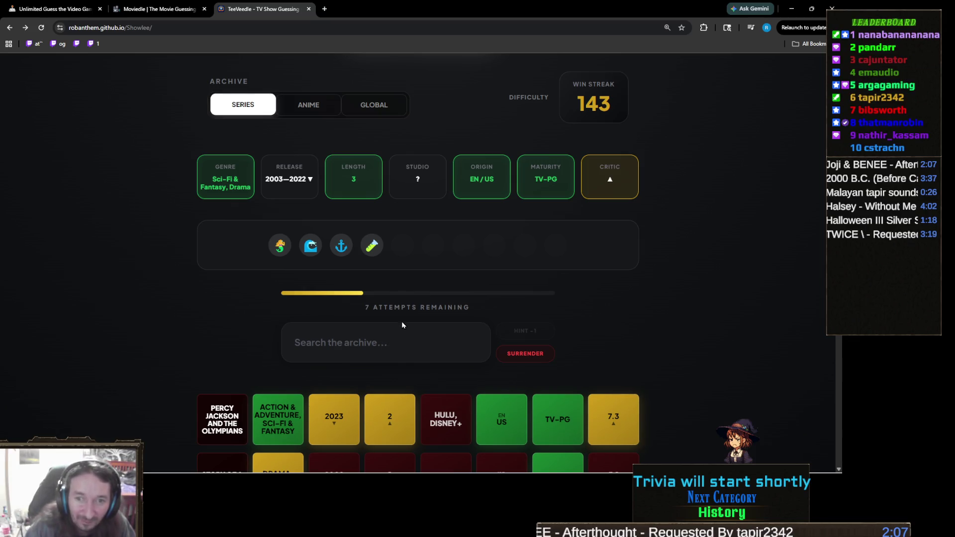
scroll(367, 257, "down", 1)
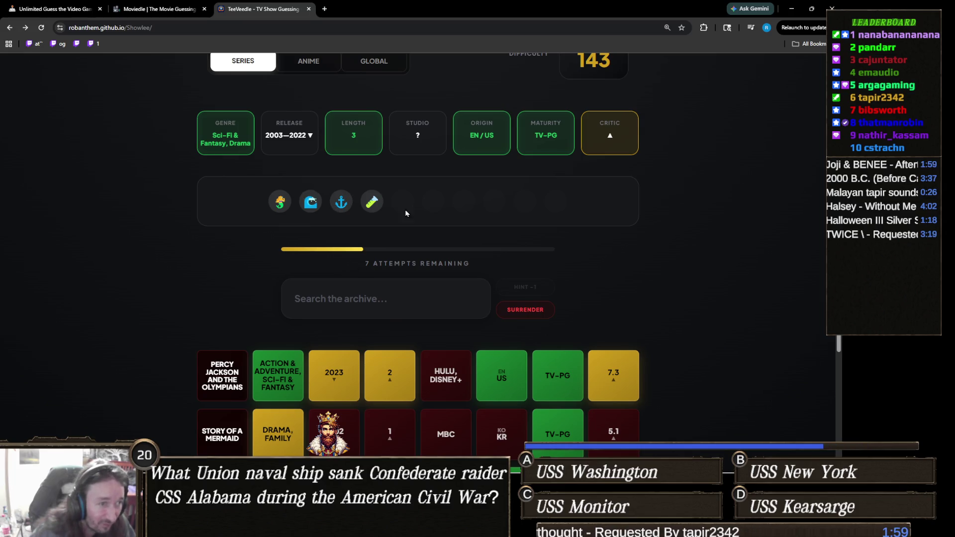
left_click(422, 304)
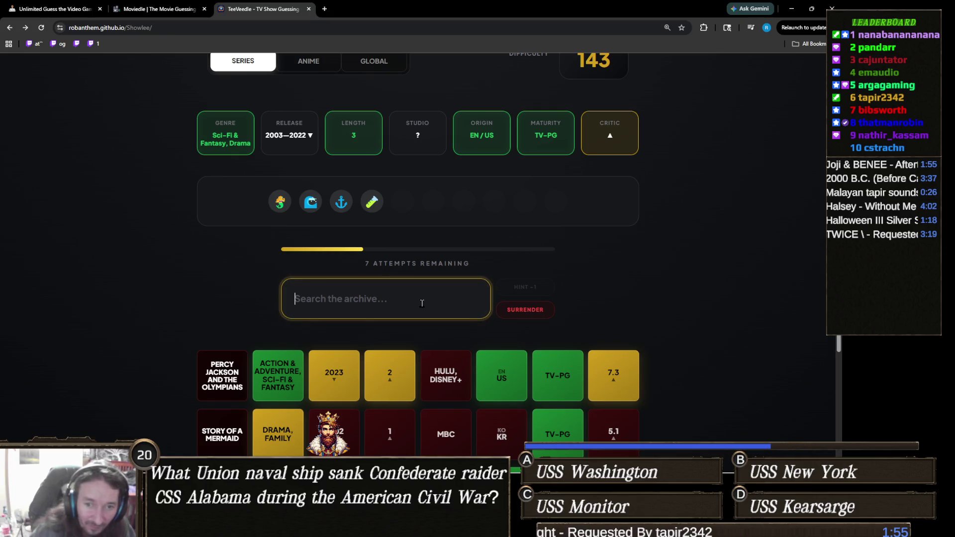
type("ga")
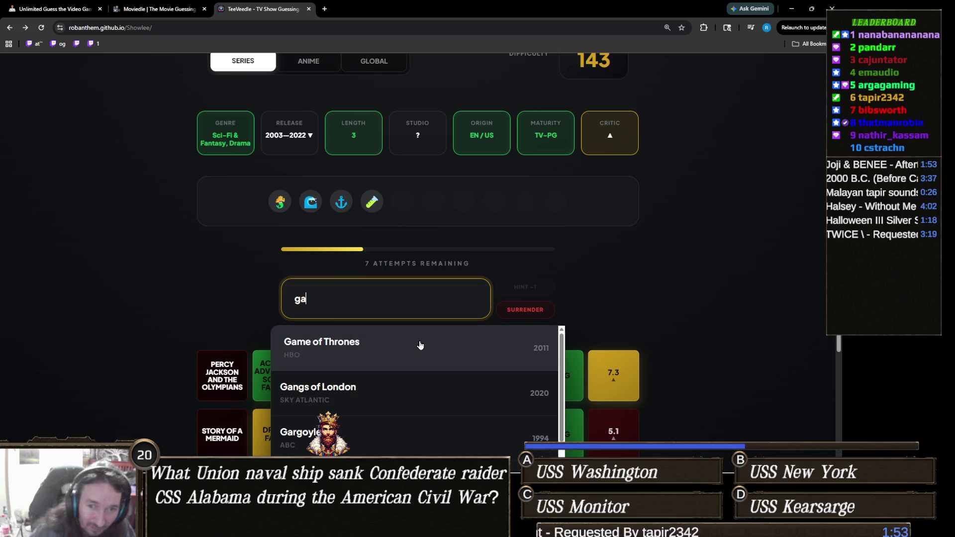
left_click(418, 349)
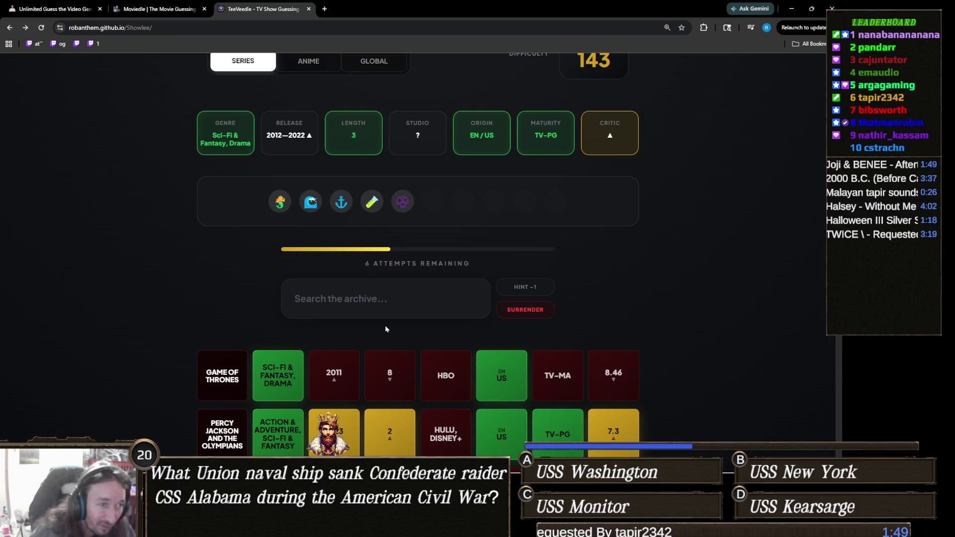
- Zoom in to study the emoji hints, including the planet in the fifth hint
left_click(403, 204)
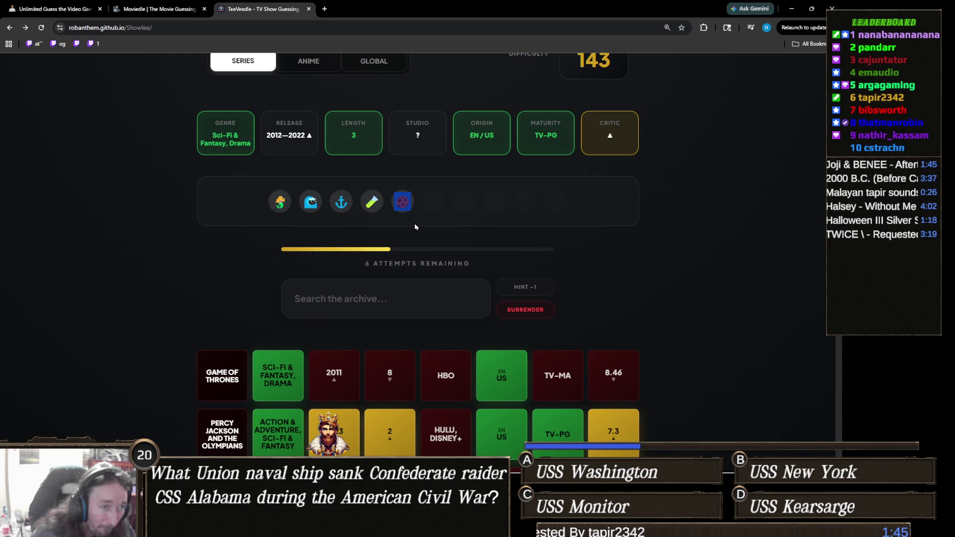
key("ctrl+equal")
key("ctrl+equal")
key("ctrl+equal")
key("ctrl+equal")
key("ctrl+equal")
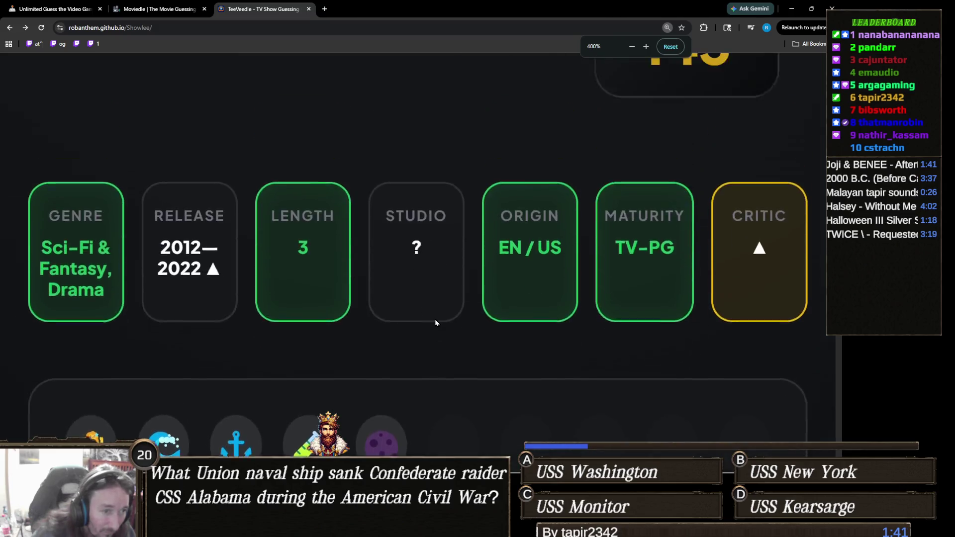
scroll(435, 323, "down", 3)
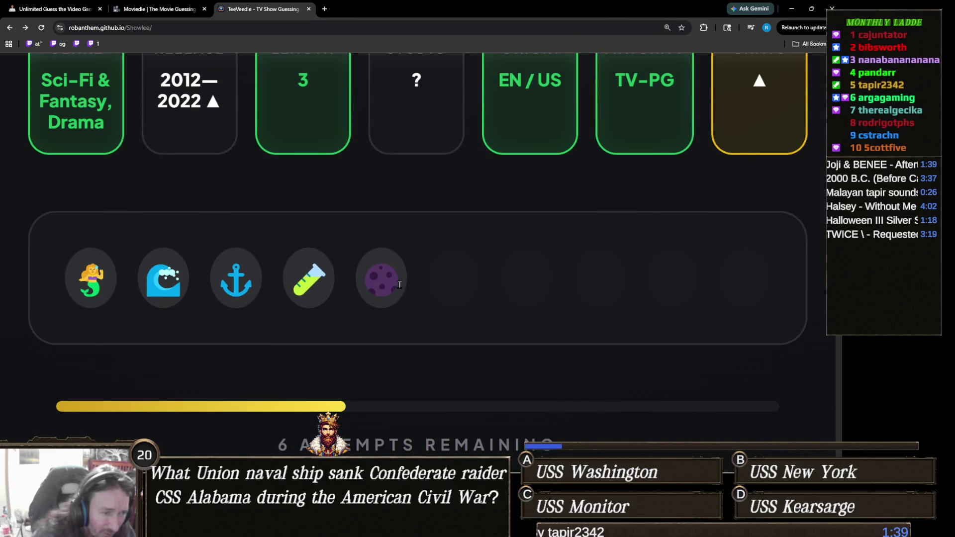
double_click(387, 296)
left_click(432, 298)
key("ctrl+minus")
key("ctrl+minus")
key("ctrl+minus")
key("ctrl+minus")
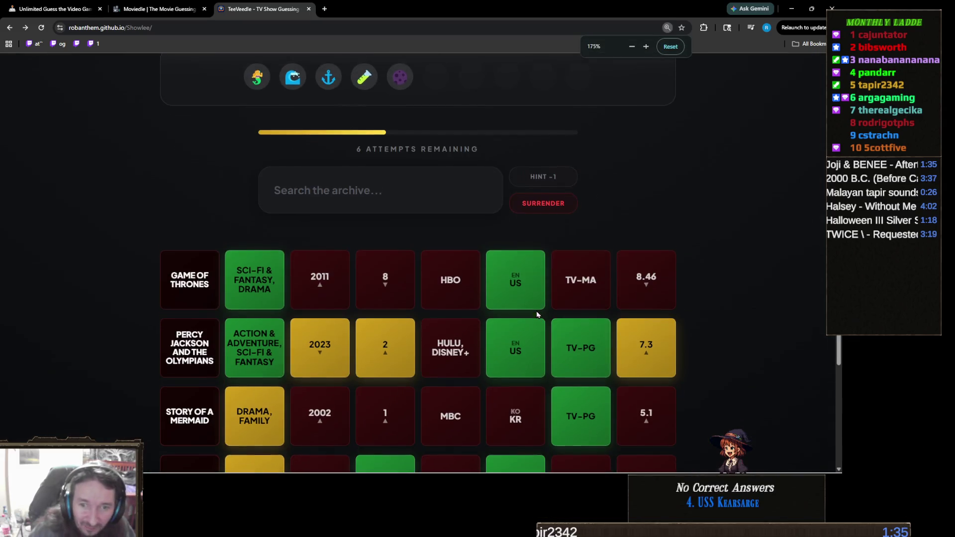
scroll(364, 296, "up", 2)
- Search 'siren' and submit Siren as the winning guess
left_click(370, 267)
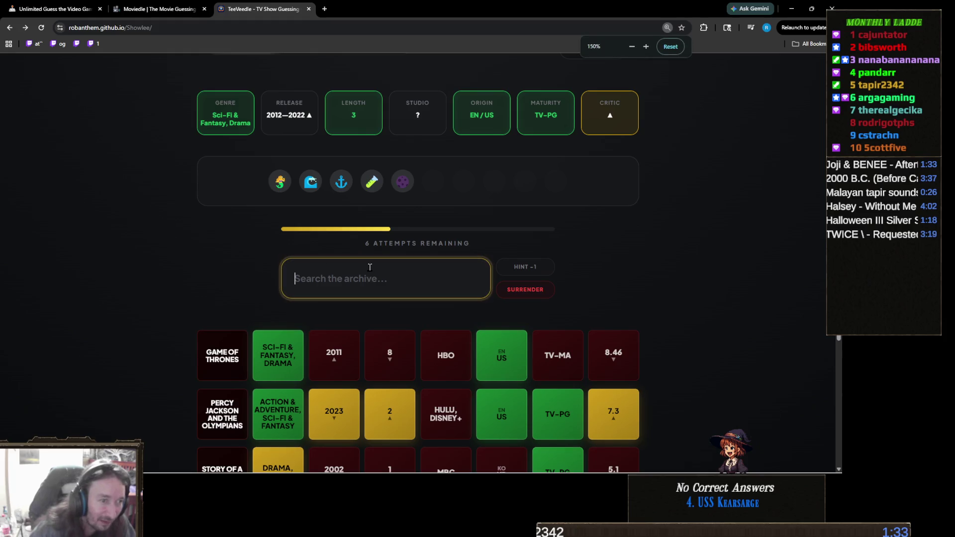
type("siren")
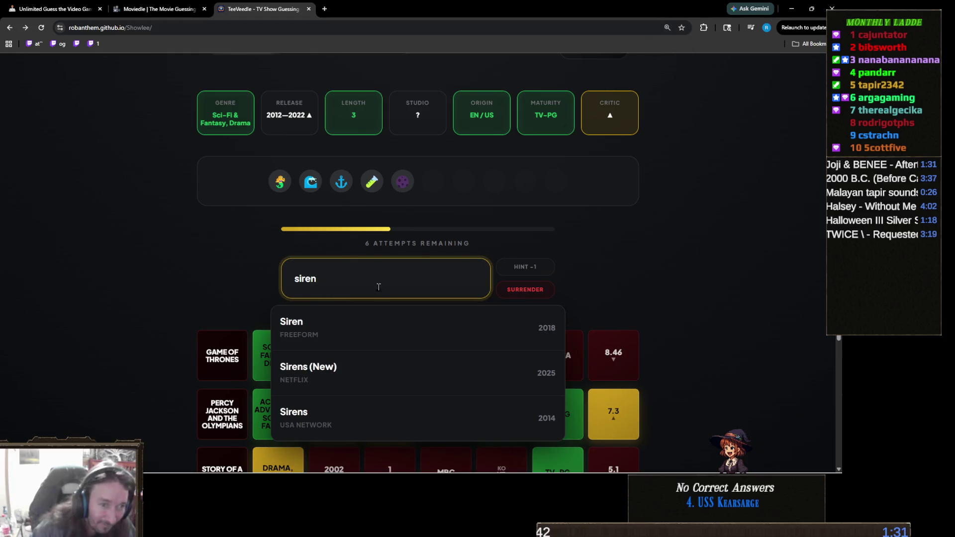
left_click(338, 329)
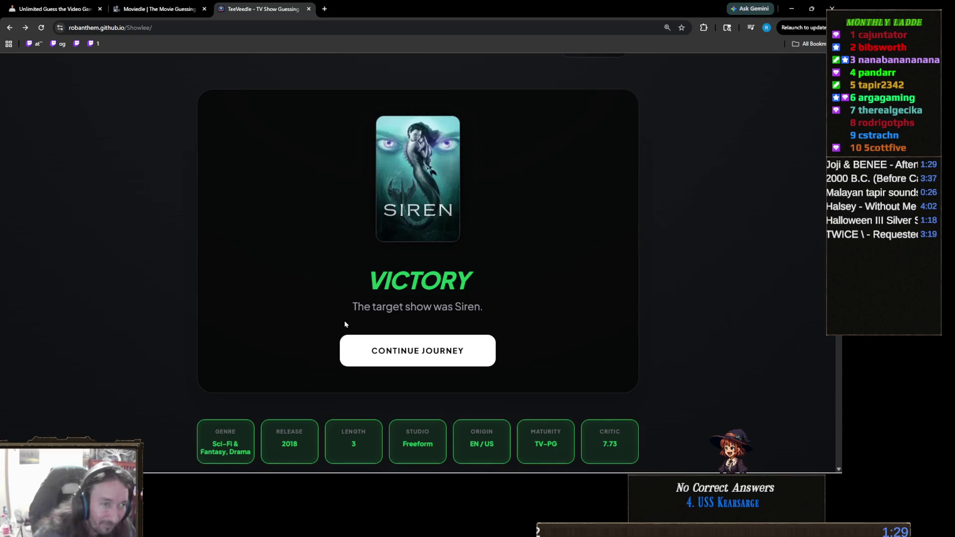
- Start the next round and guess Money Heist: Korea from a 'money' search
left_click(405, 349)
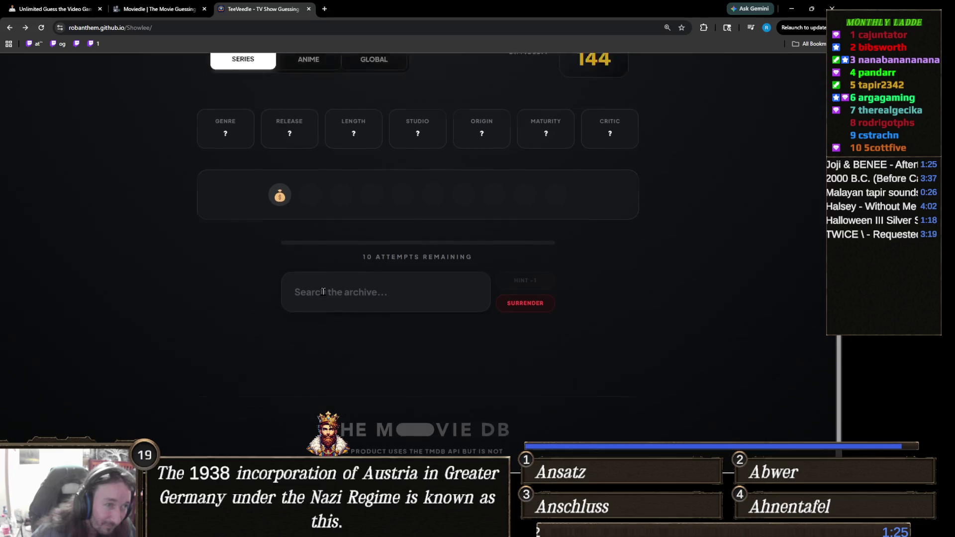
left_click(399, 365)
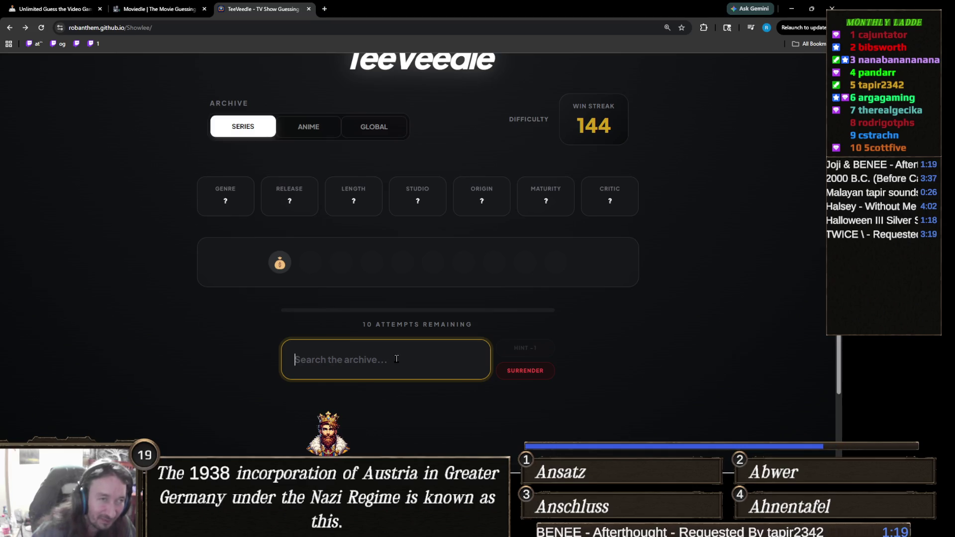
type("money")
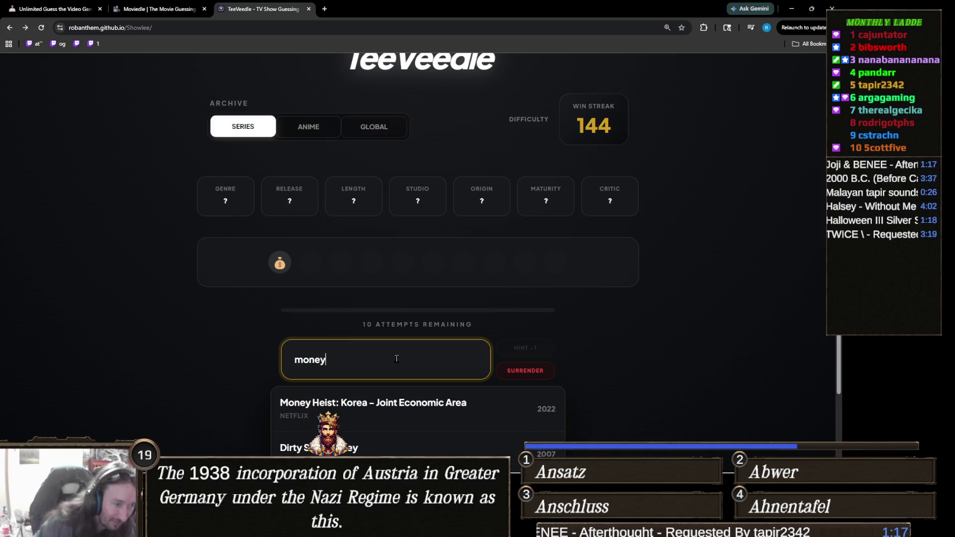
scroll(229, 311, "down", 2)
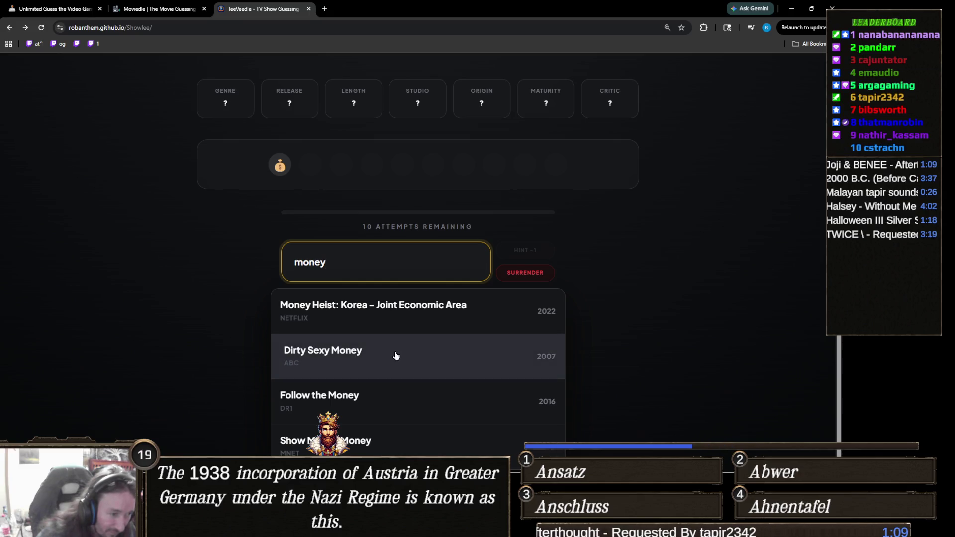
left_click(439, 311)
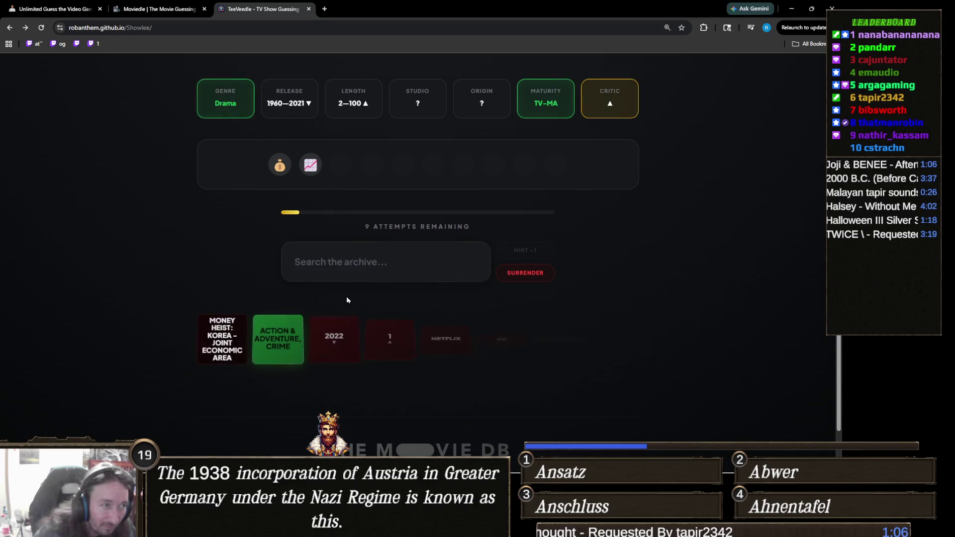
- Search 'mad men' and guess Mad Men, leaving 8 attempts
left_click(358, 258)
scroll(318, 279, "up", 1)
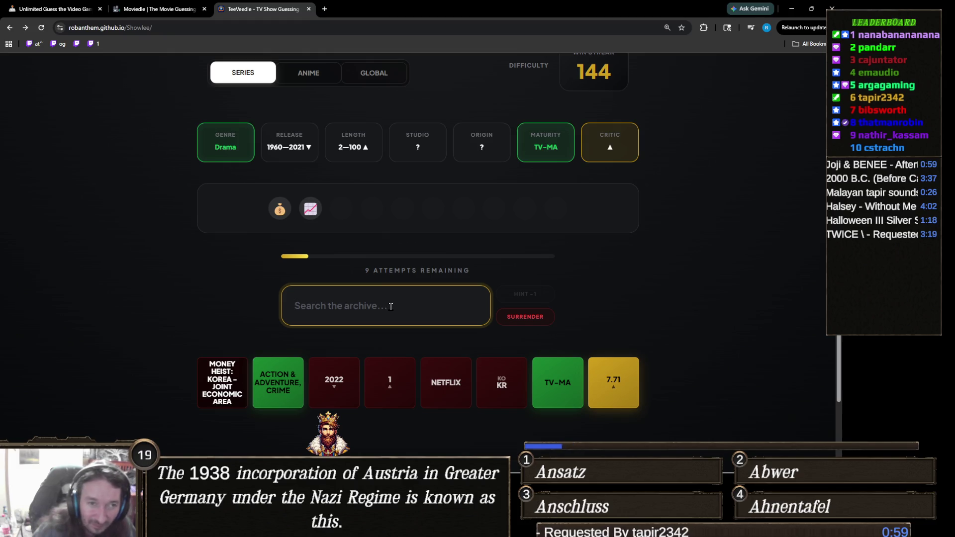
type("mad men")
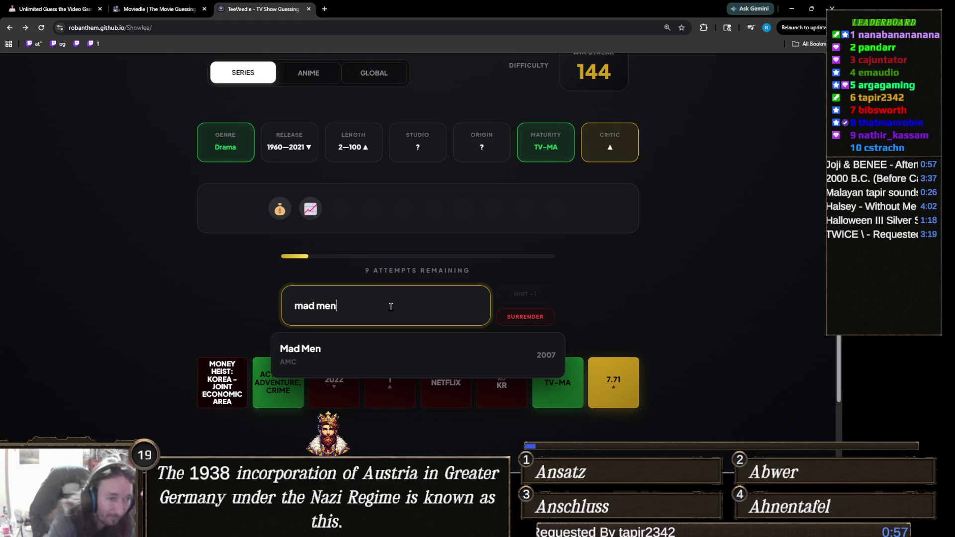
left_click(403, 348)
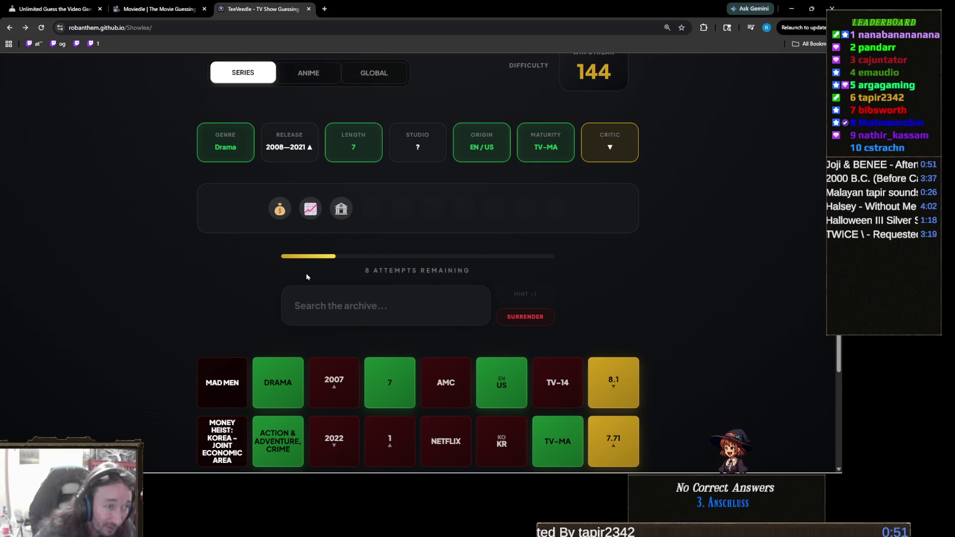
- Zoom in to check the hint emojis, then zoom back out
key("ctrl+plus")
key("ctrl+plus")
scroll(302, 307, "down", 3)
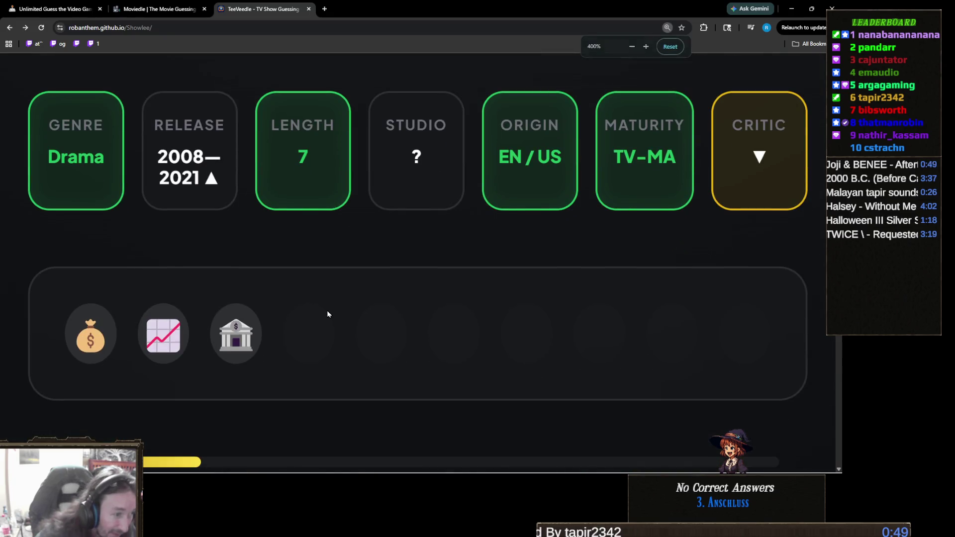
key("ctrl+minus")
key("ctrl+minus")
key("ctrl+minus")
key("ctrl+minus")
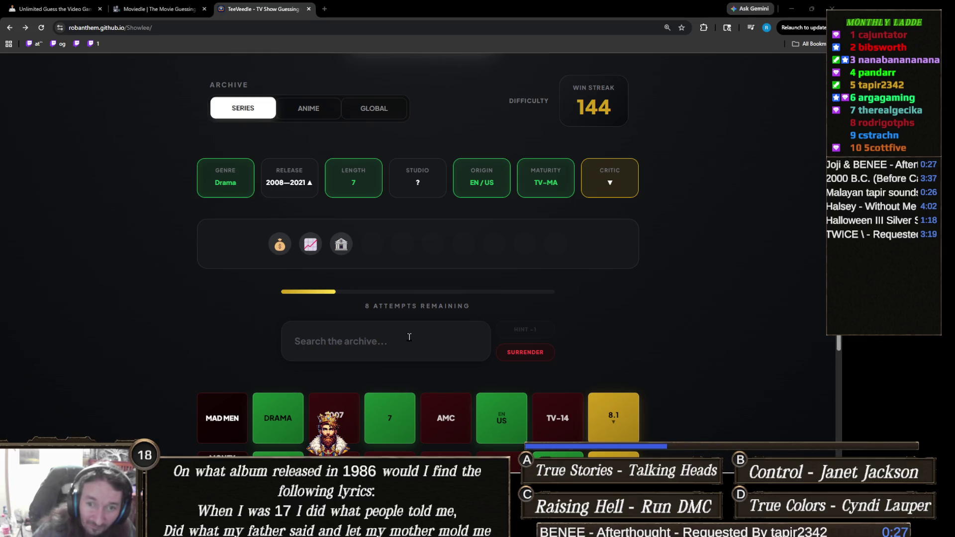
- Replace the 'bank' search with 'ga' and guess Game of Thrones
left_click(415, 338)
type("bank")
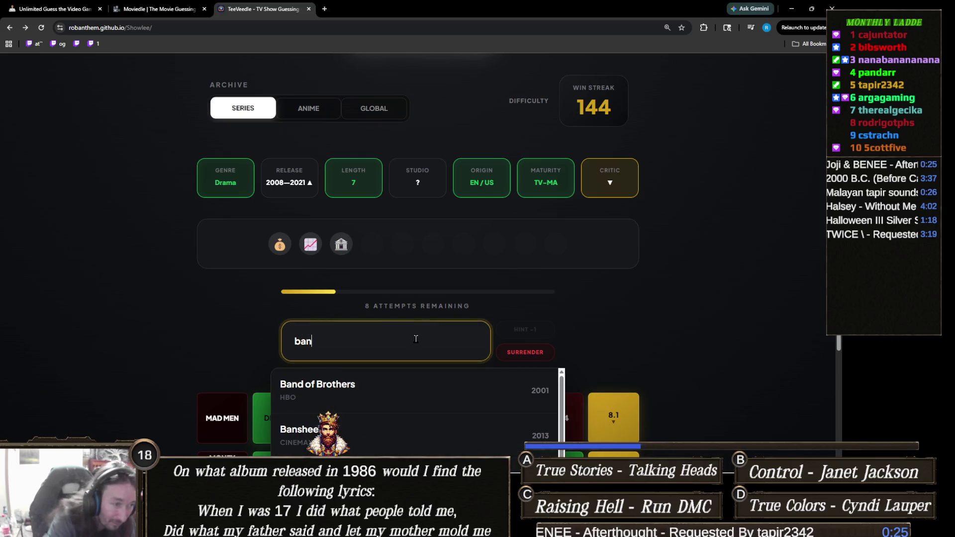
scroll(227, 319, "down", 2)
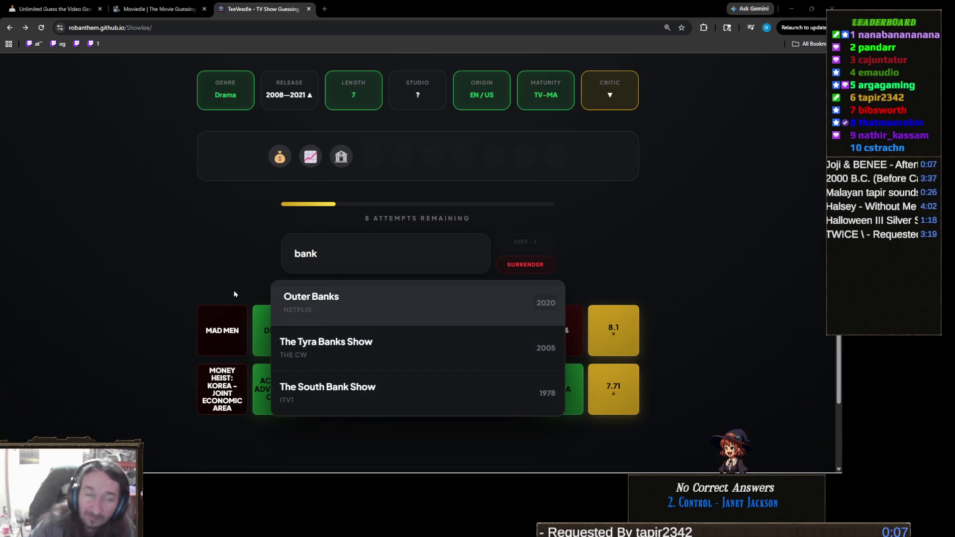
left_click(455, 238)
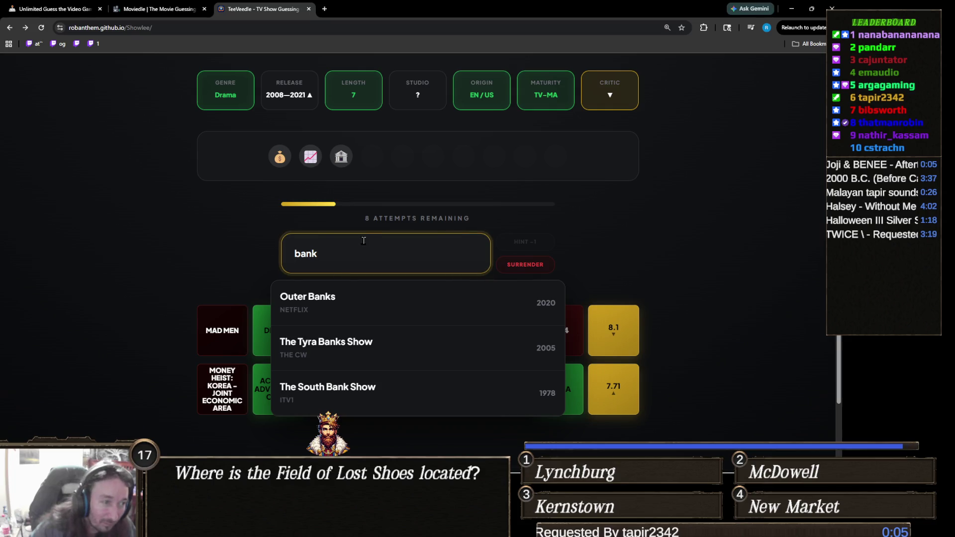
double_click(354, 255)
type("ga")
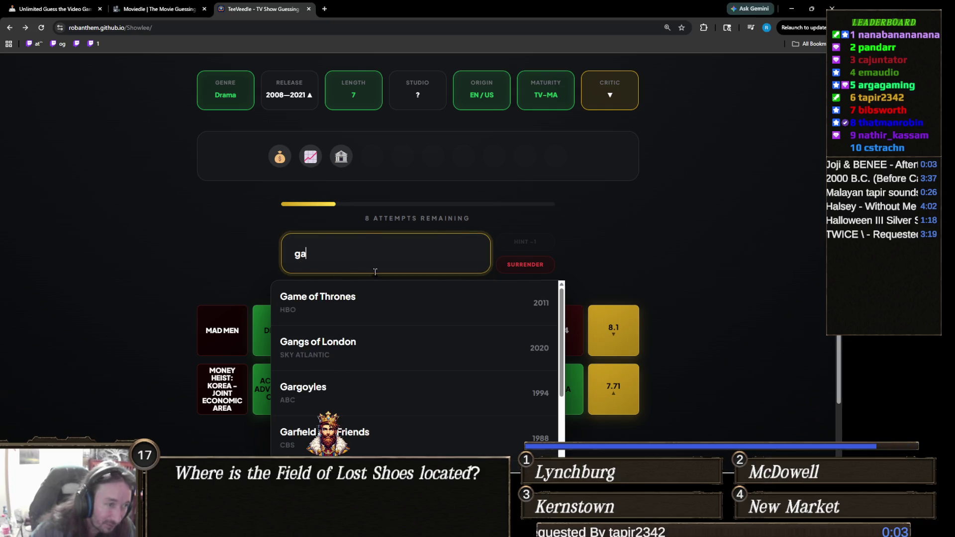
left_click(386, 294)
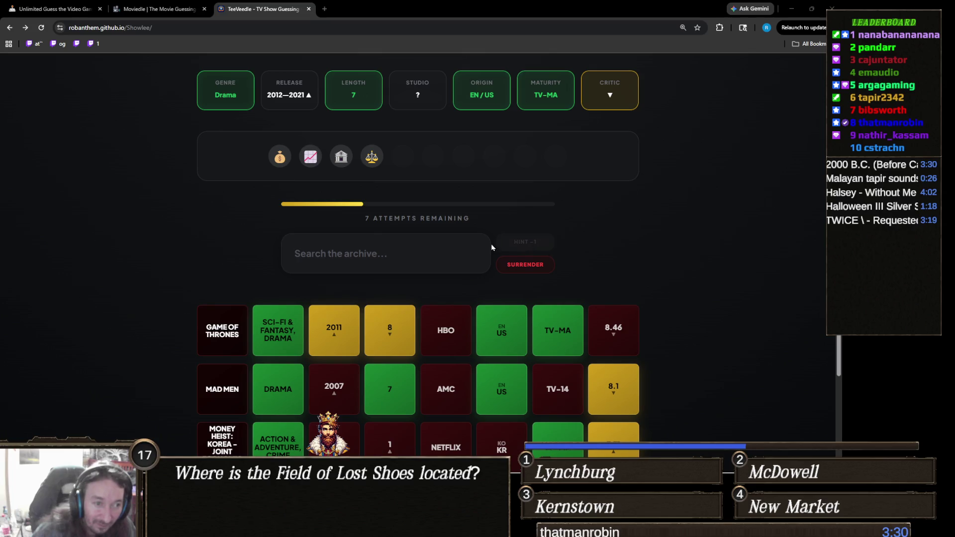
- Drop a 'heist' search, guess The Blacklist, and reveal the HINT -1 plot description
left_click(398, 259)
type("he")
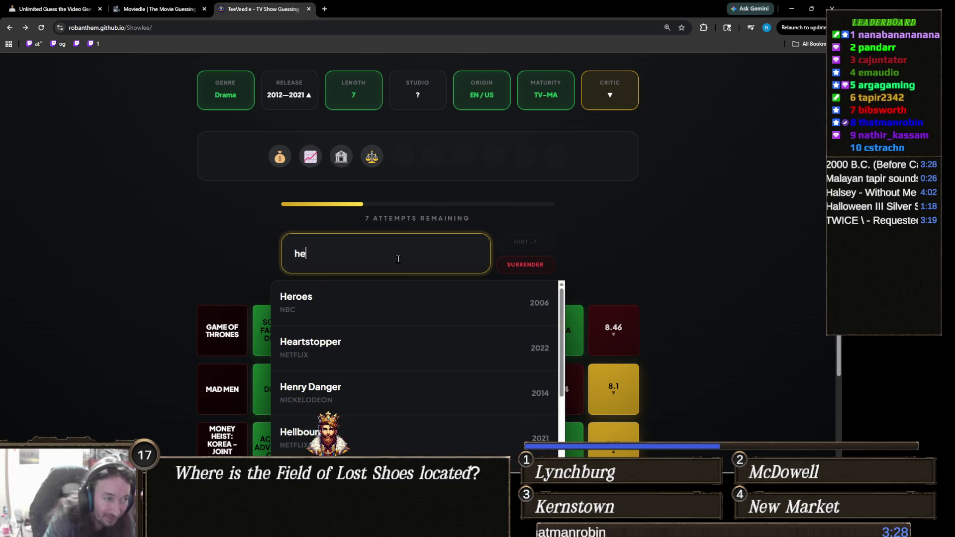
type("ist")
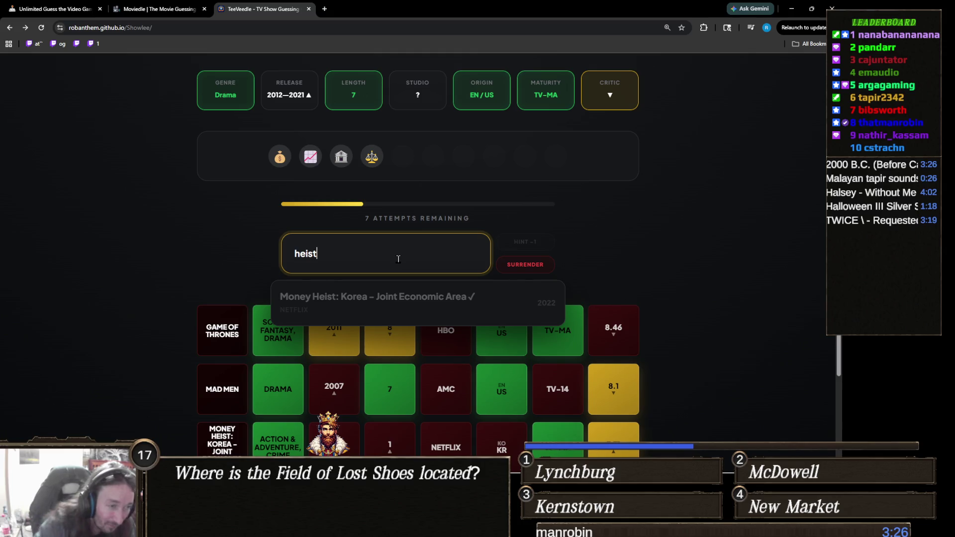
key("BackSpace")
key("BackSpace")
key("BackSpace")
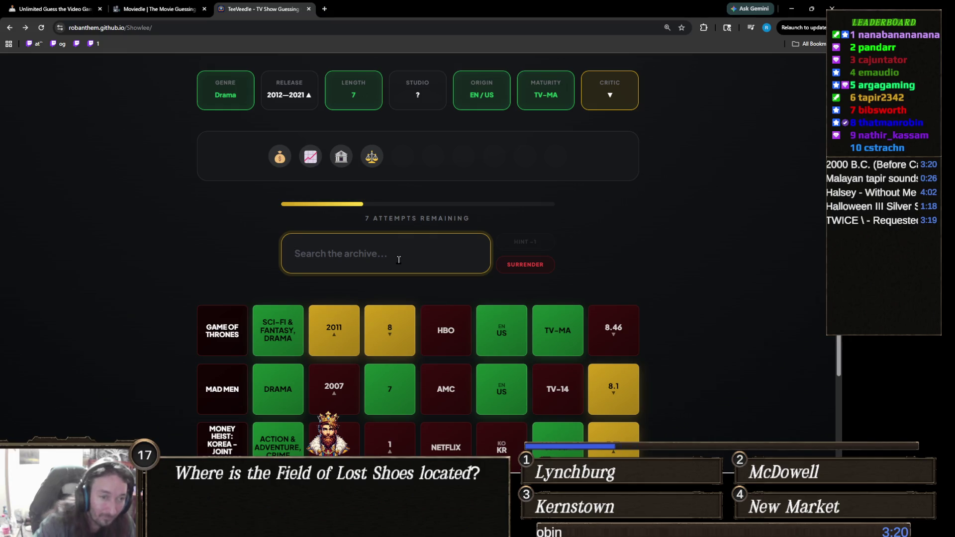
type("black")
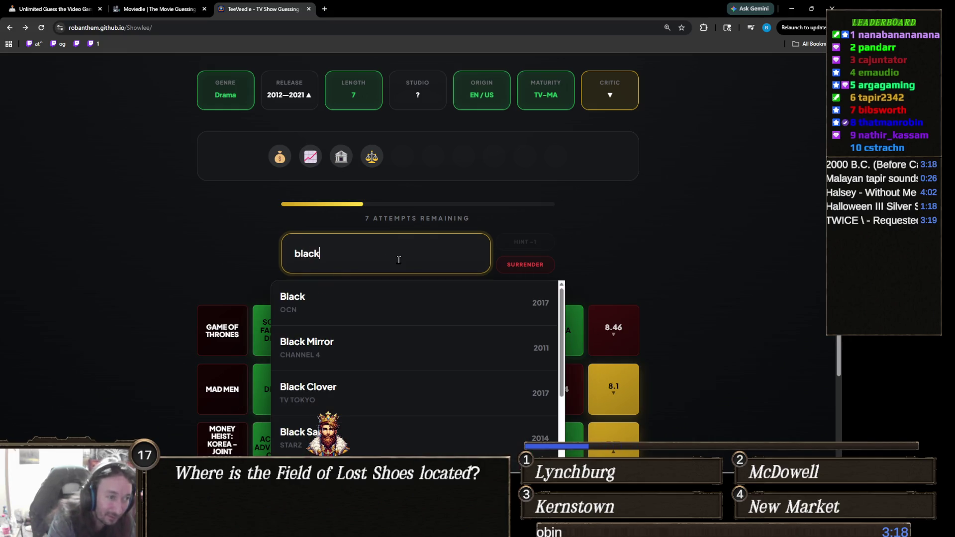
type("l")
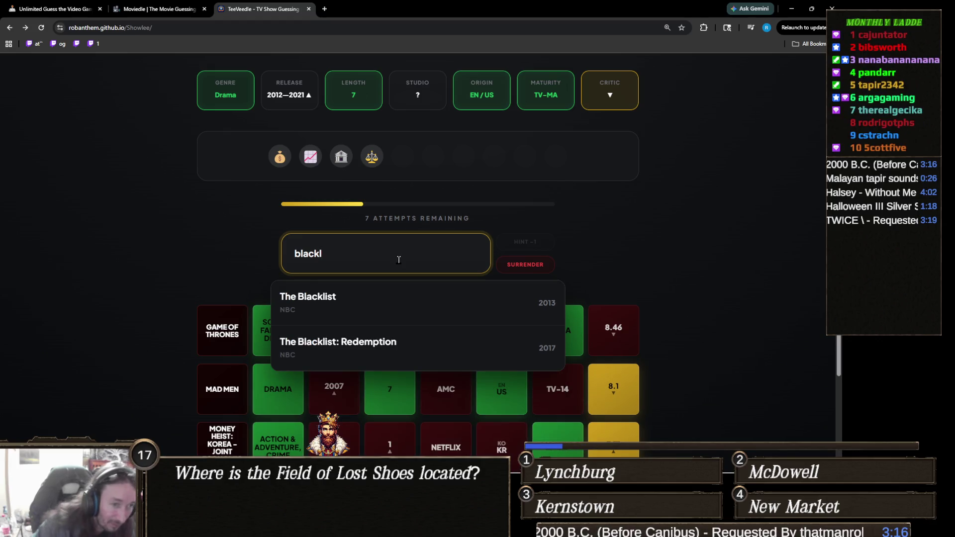
left_click(415, 302)
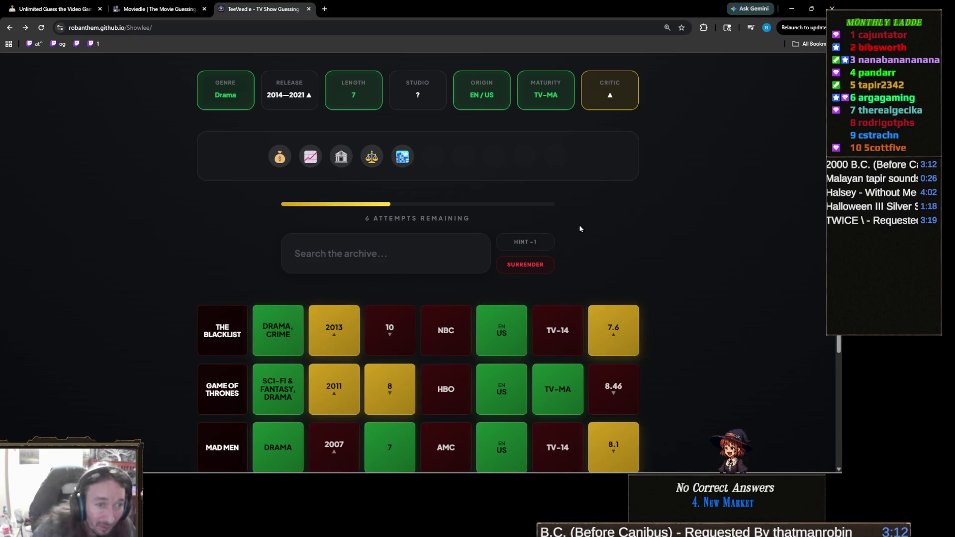
left_click(550, 242)
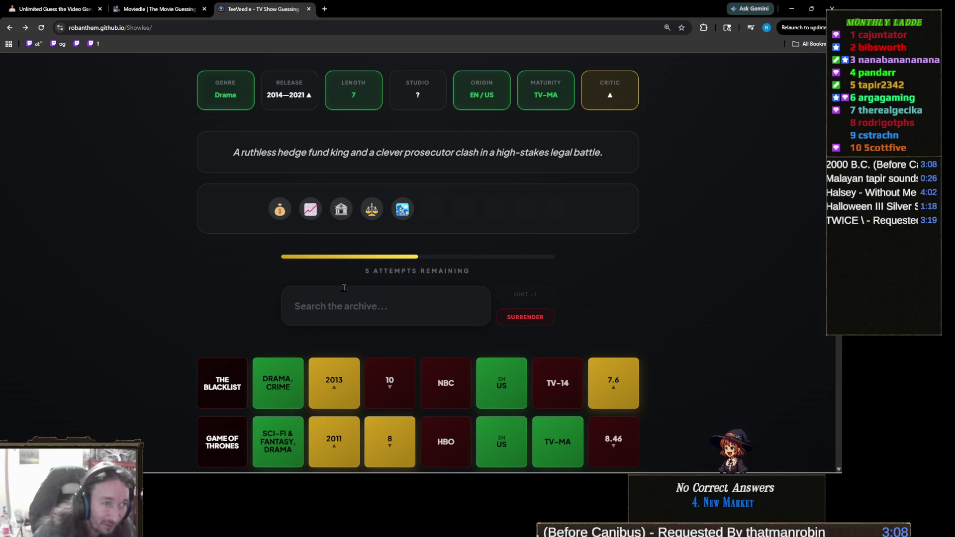
left_click(384, 303)
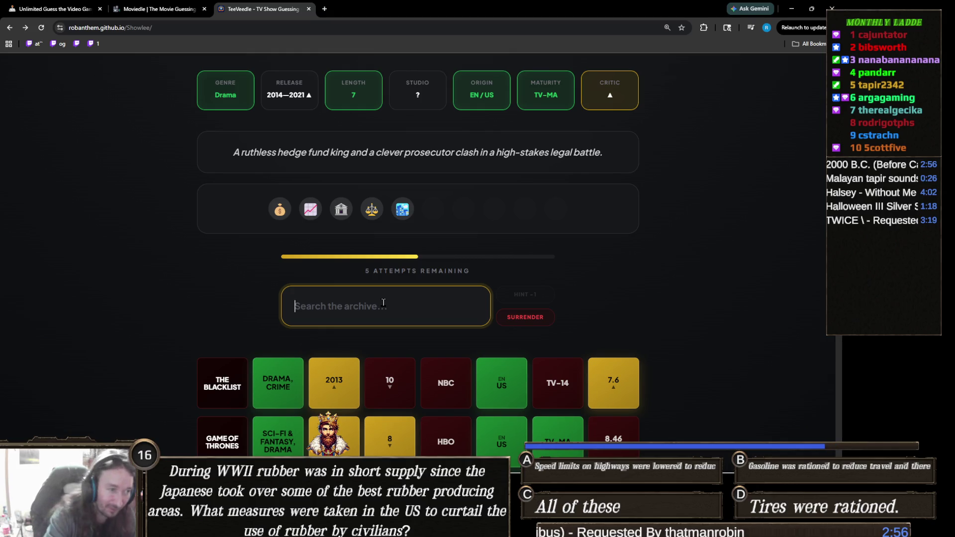
- Search 'billis' and submit Billions as the winning guess, raising the streak to 145
type("billi")
type("ons")
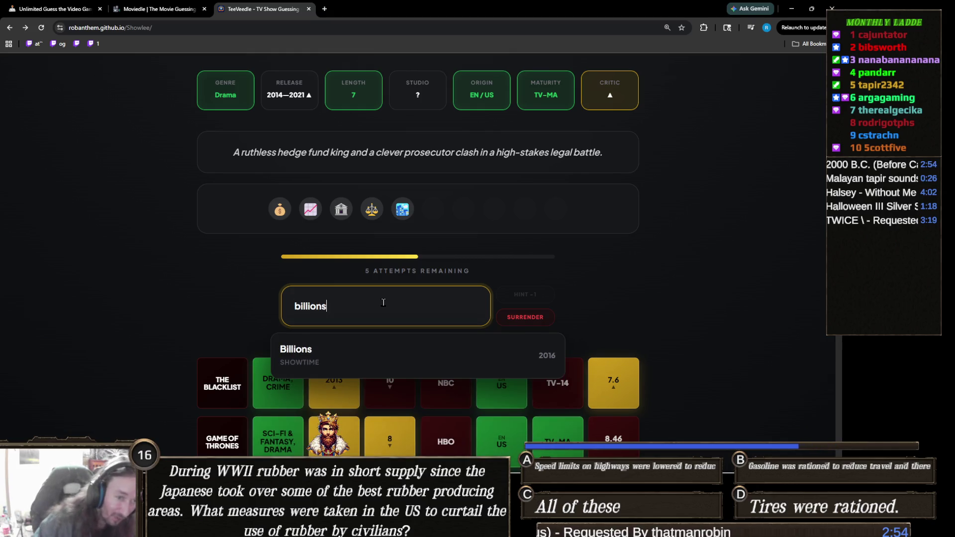
left_click(428, 353)
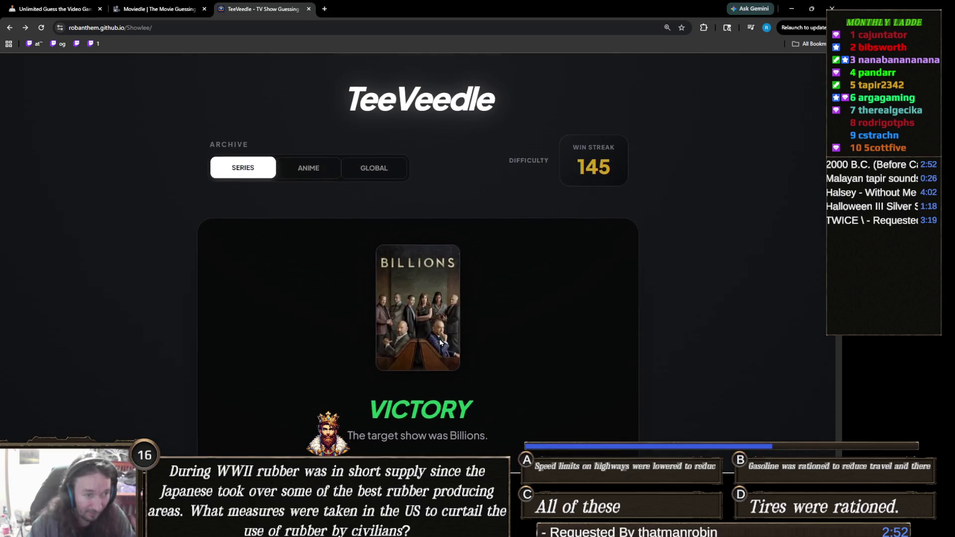
scroll(440, 328, "down", 3)
scroll(453, 249, "up", 3)
scroll(453, 239, "down", 3)
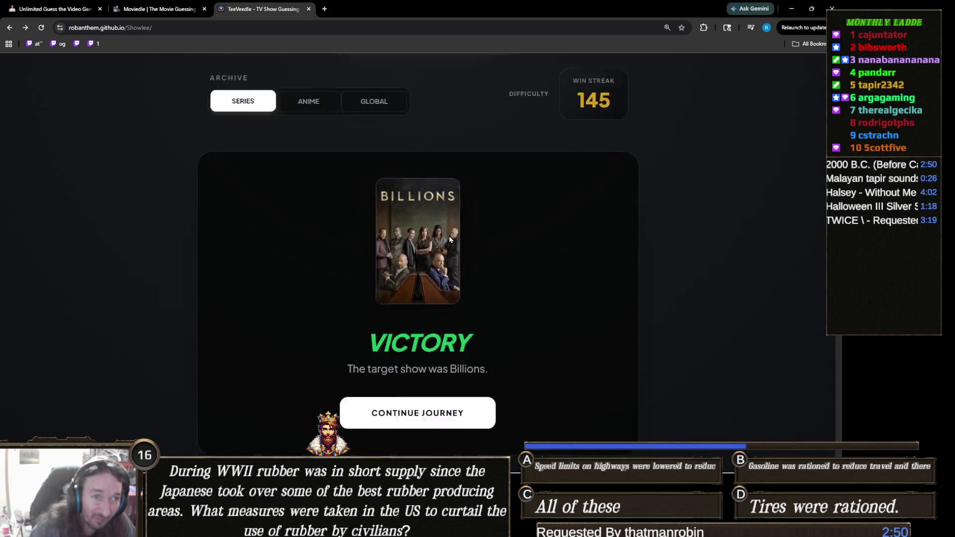
scroll(465, 224, "up", 3)
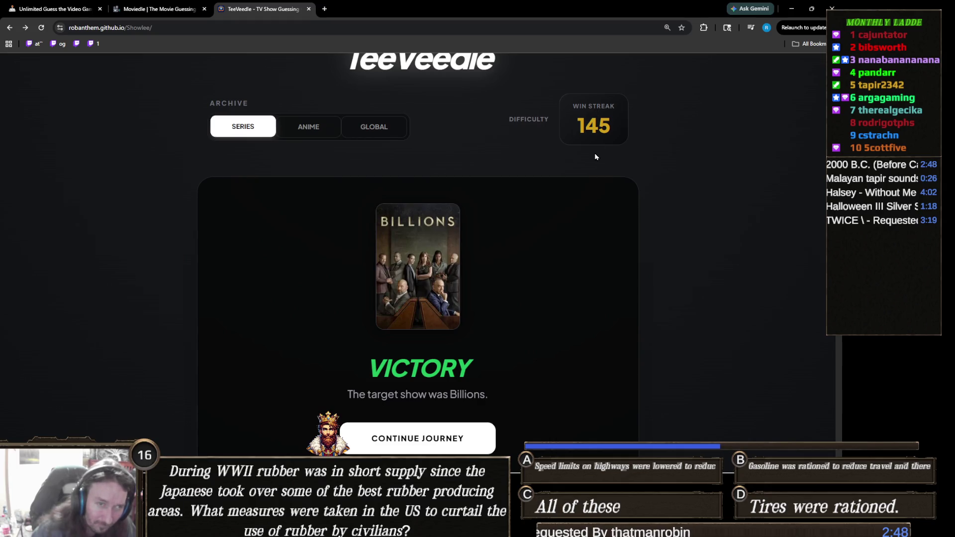
scroll(594, 156, "down", 3)
- Continue to a fresh puzzle with 10 attempts, briefly zooming in on the clues
left_click(438, 308)
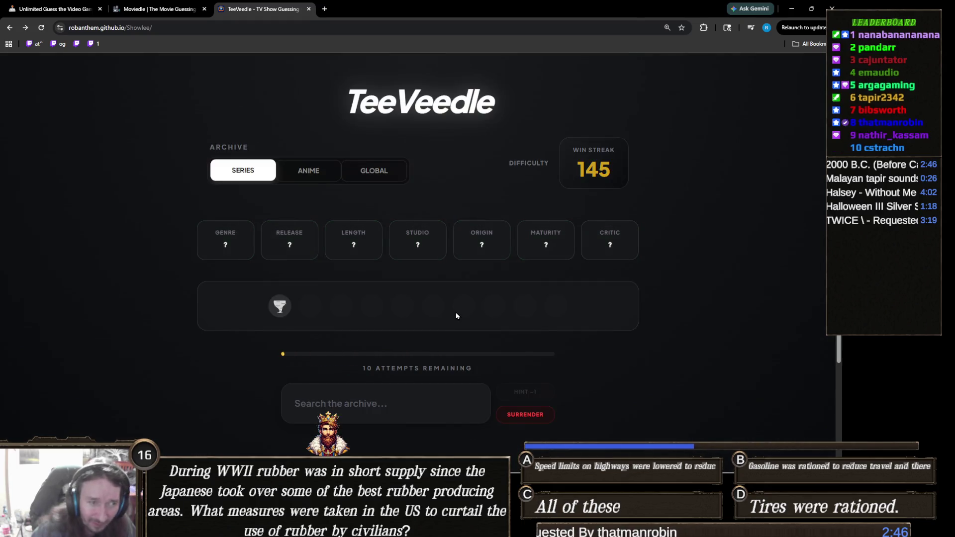
scroll(323, 319, "down", 2)
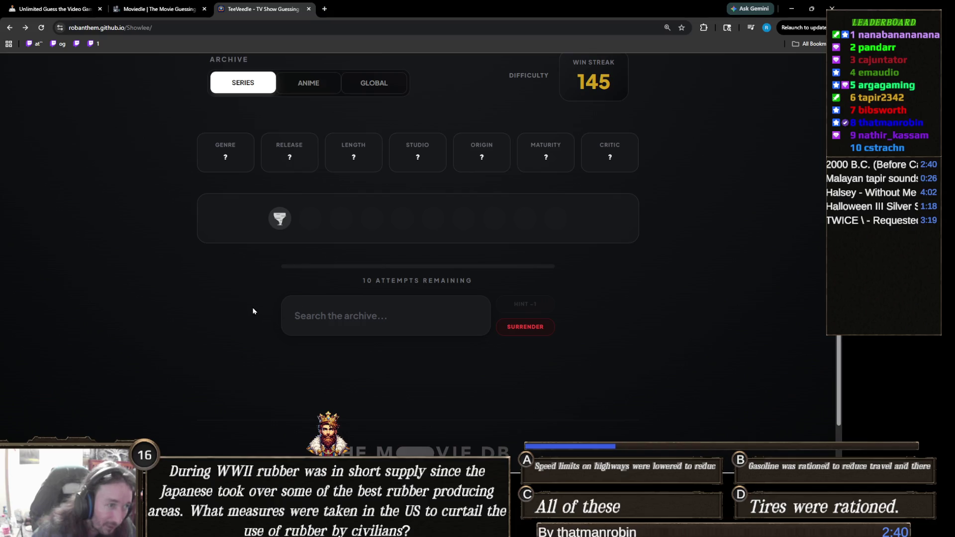
key("ctrl+plus")
key("ctrl+plus")
key("ctrl+plus")
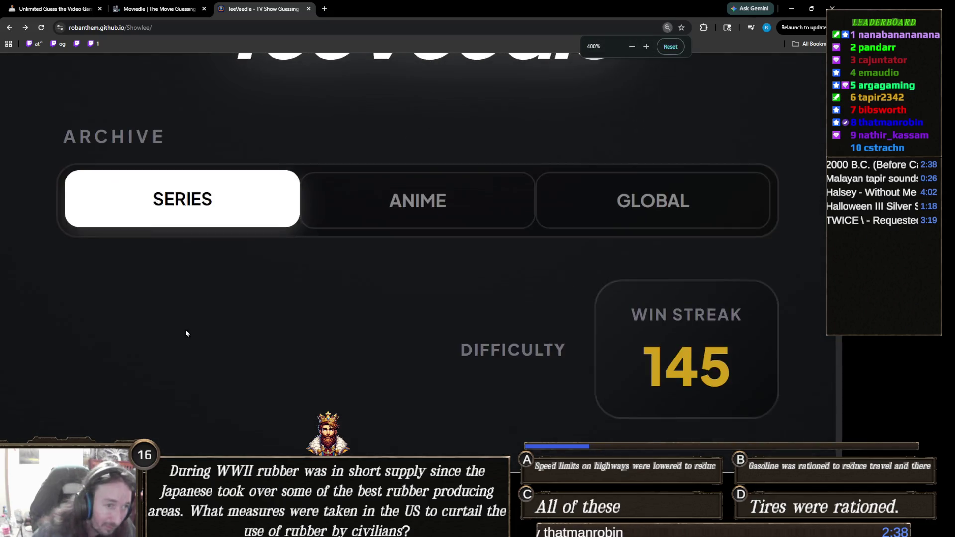
scroll(218, 306, "down", 3)
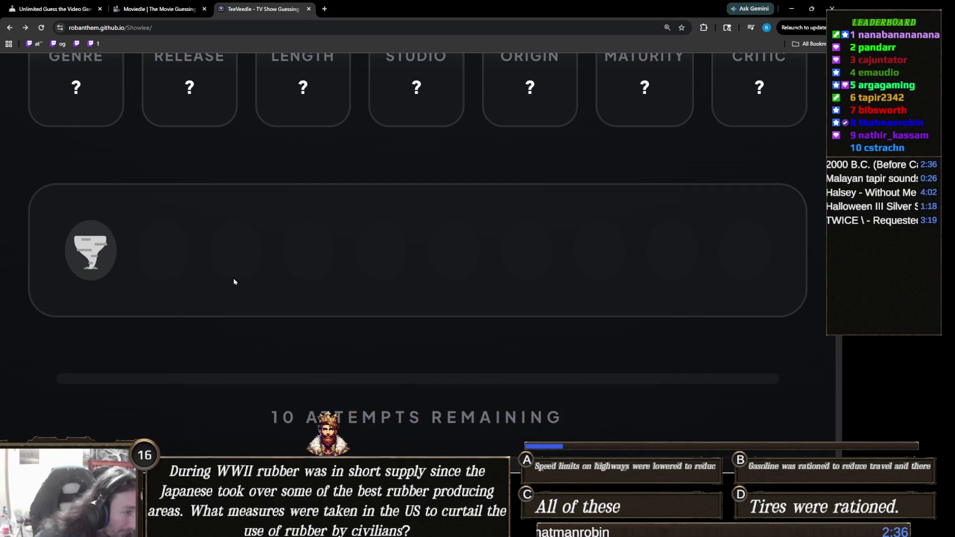
key("ctrl+minus")
scroll(406, 291, "up", 2)
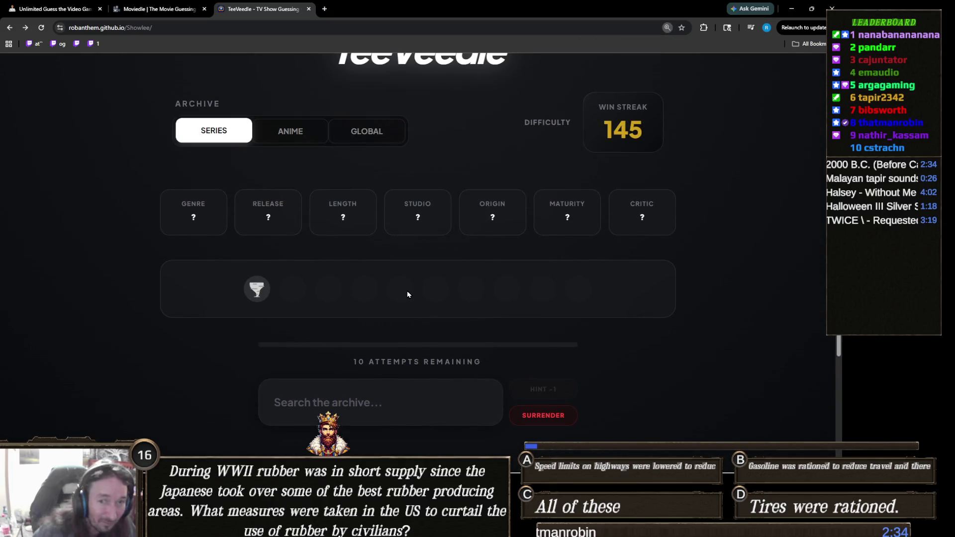
scroll(407, 317, "down", 2)
left_click(396, 274)
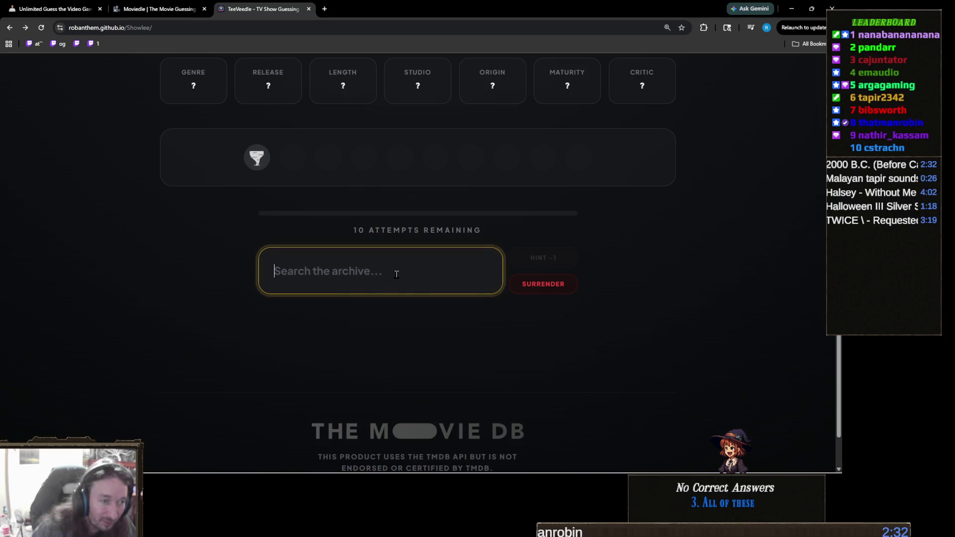
type("storm ch")
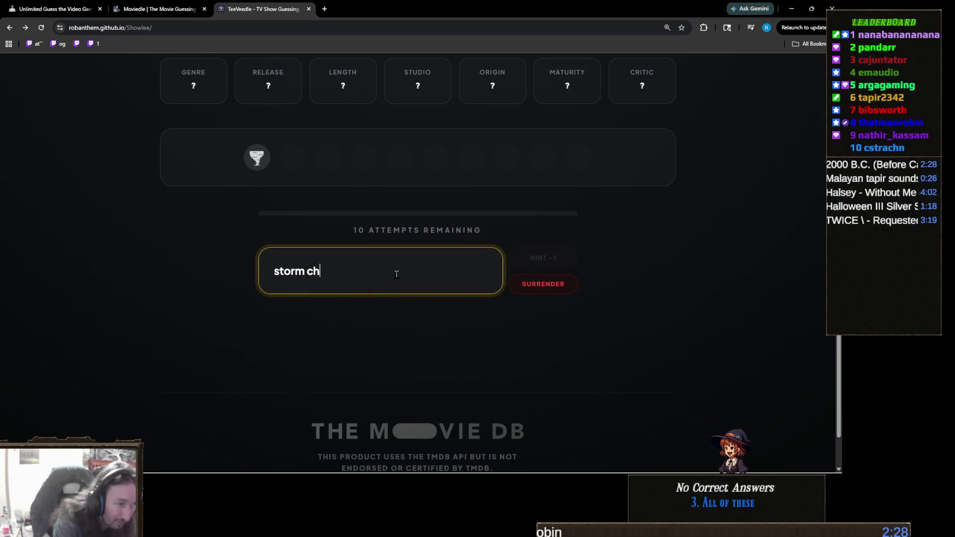
key("BackSpace")
key("BackSpace")
key("BackSpace")
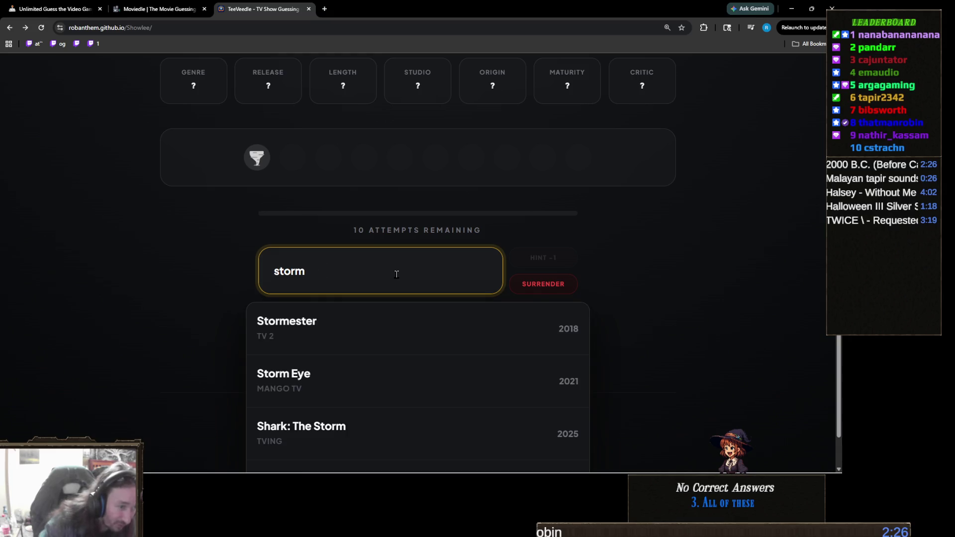
scroll(396, 274, "down", 1)
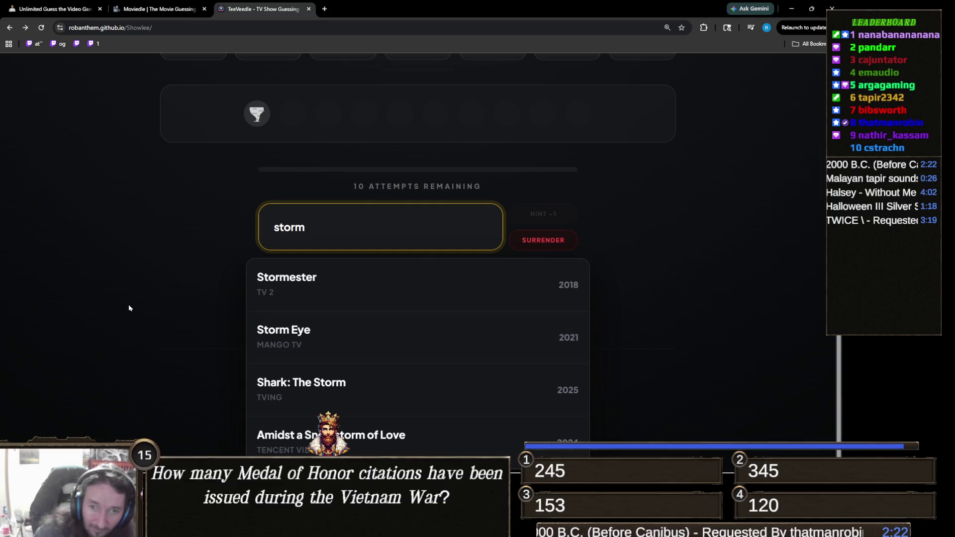
key("ctrl+a")
type("tw")
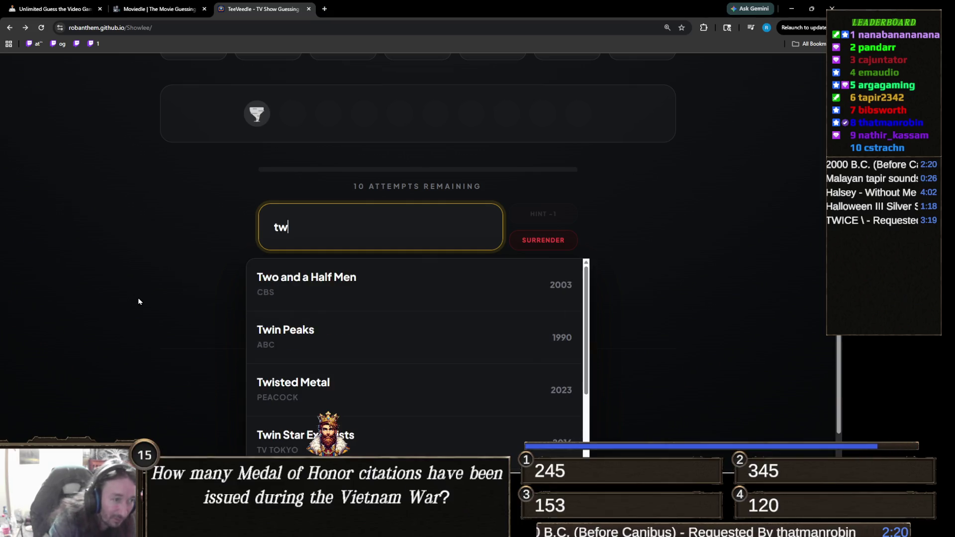
type("iste")
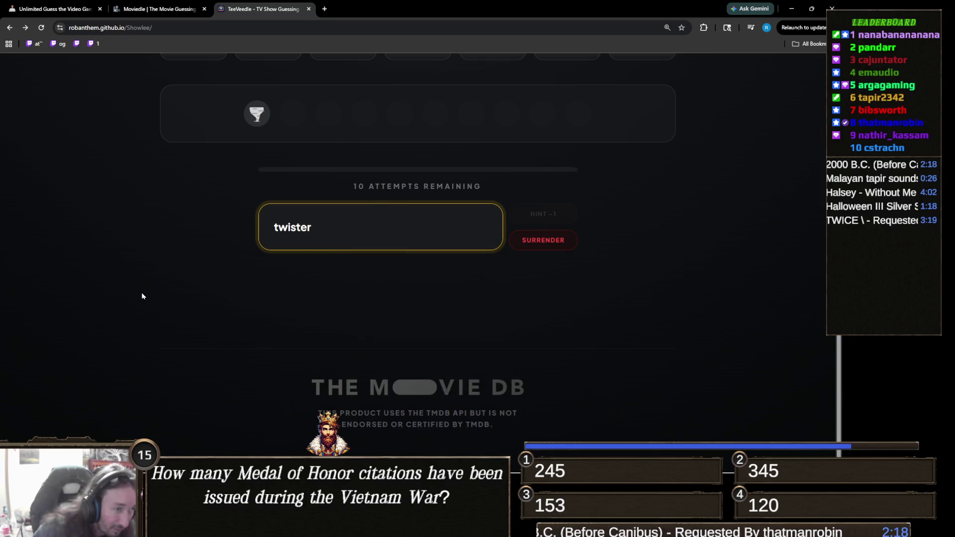
key("BackSpace")
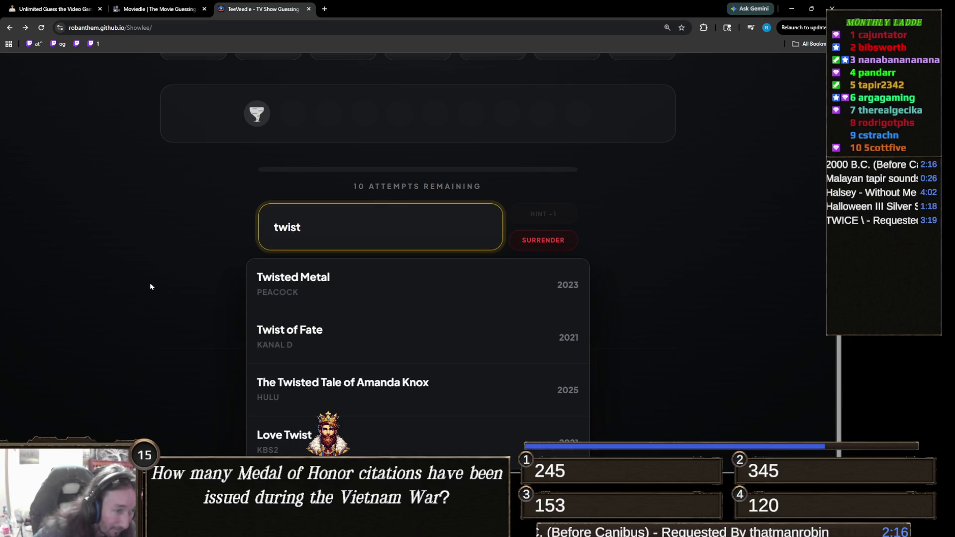
key("ctrl+a")
type("tornad")
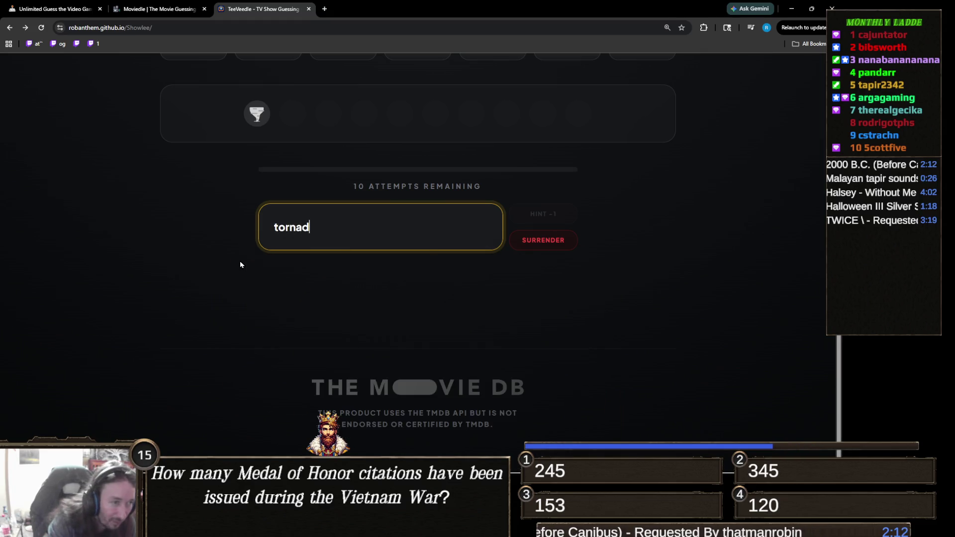
key("BackSpace")
key("BackSpace")
key("BackSpace")
type("nado")
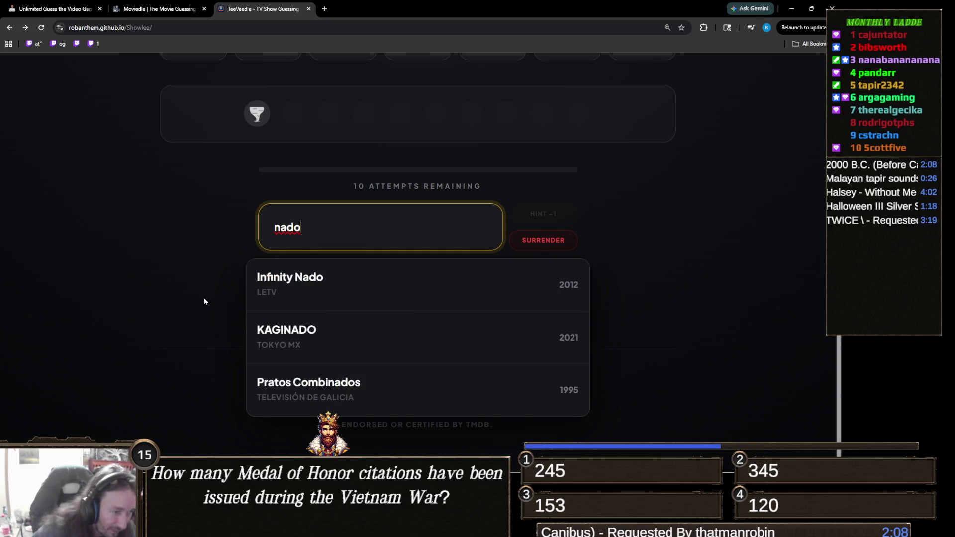
key("ctrl+a")
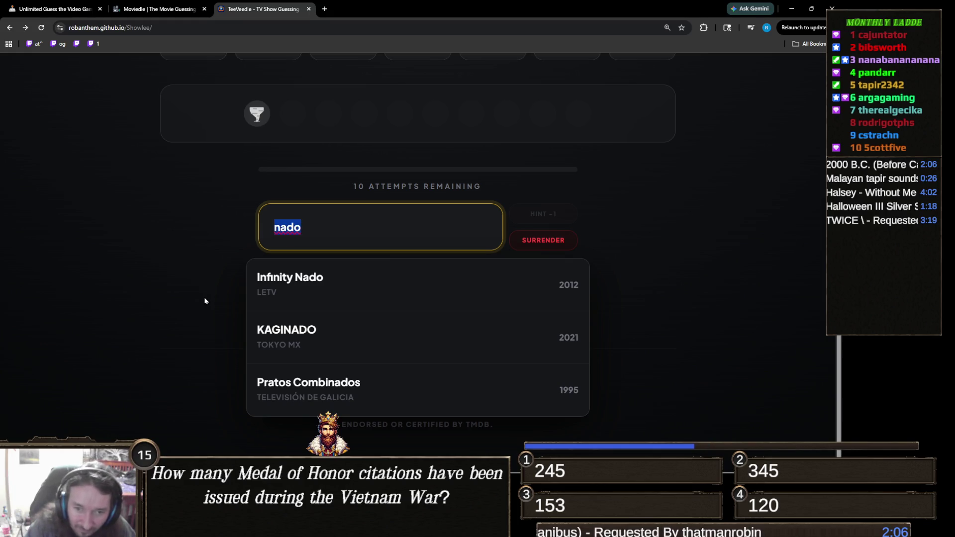
key("BackSpace")
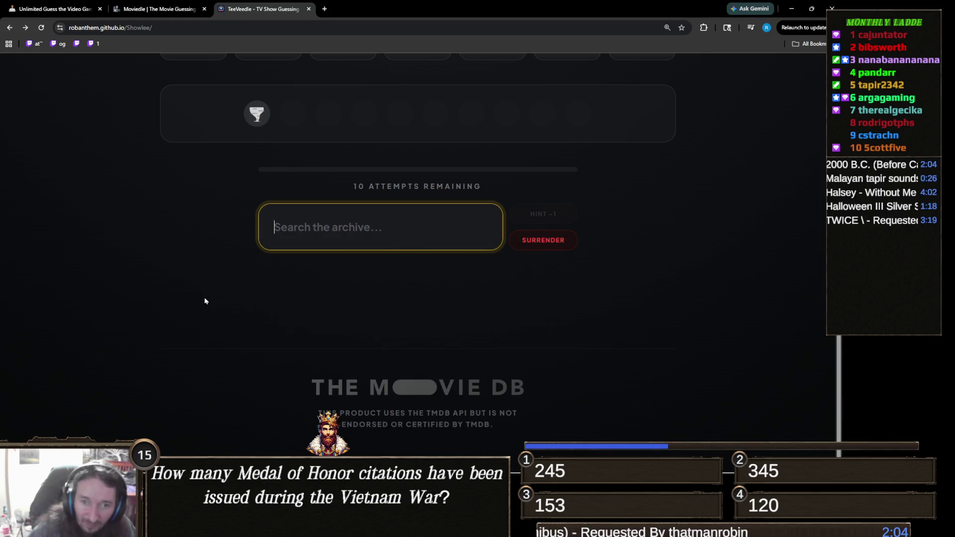